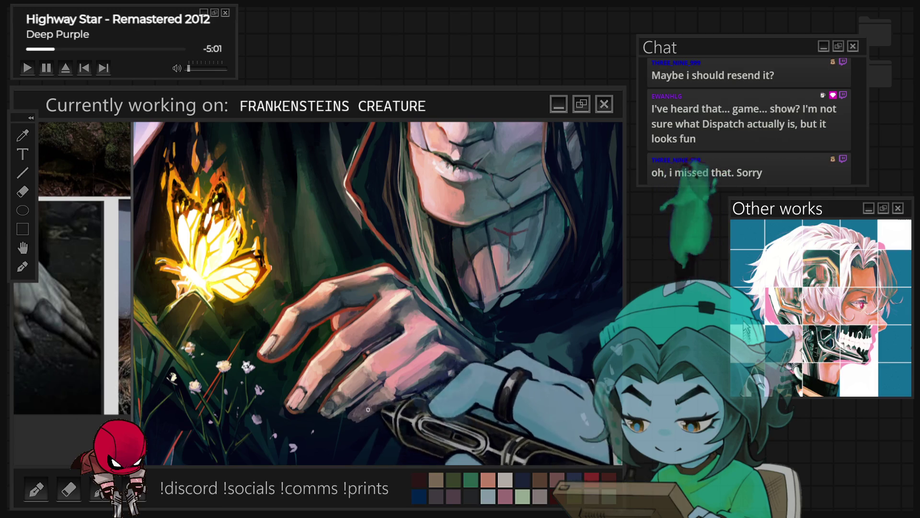
Refine the shading and edges of the creature's reaching hand with brush strokes
left_click_drag(354, 423, 369, 417)
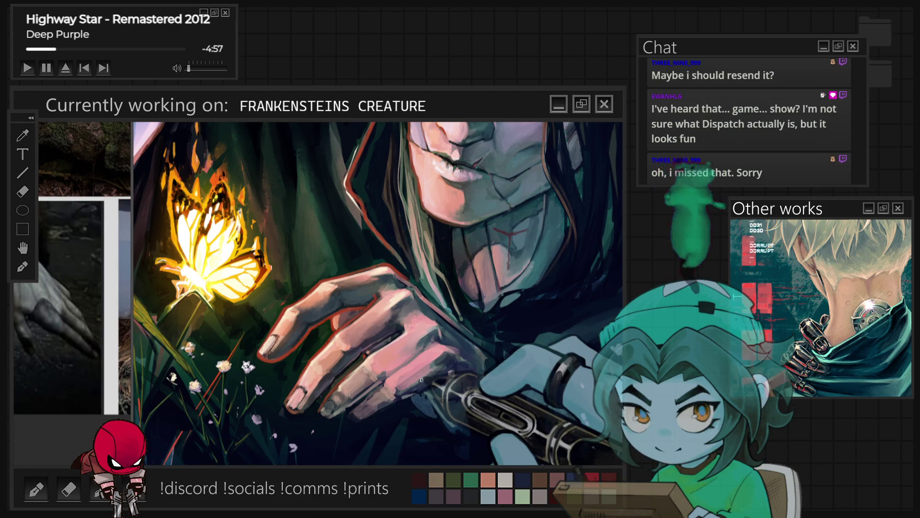
scroll(359, 455, "down", 5)
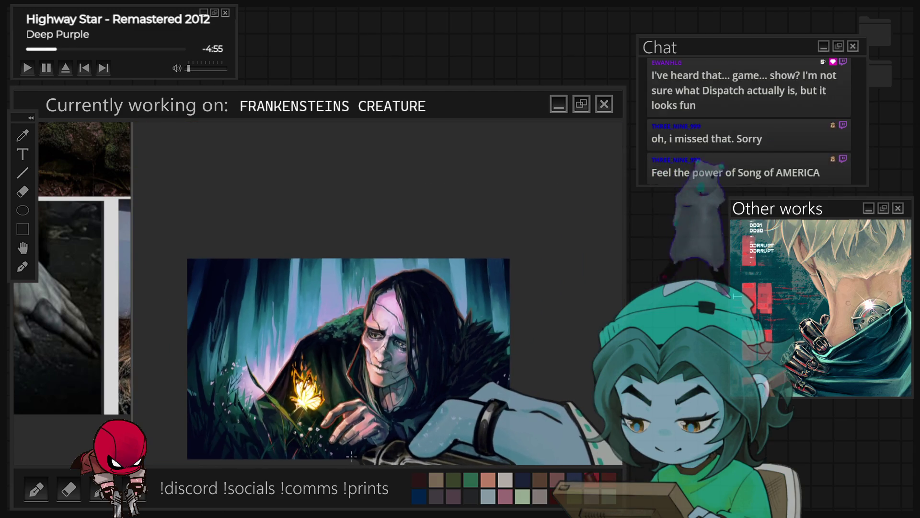
scroll(369, 455, "up", 5)
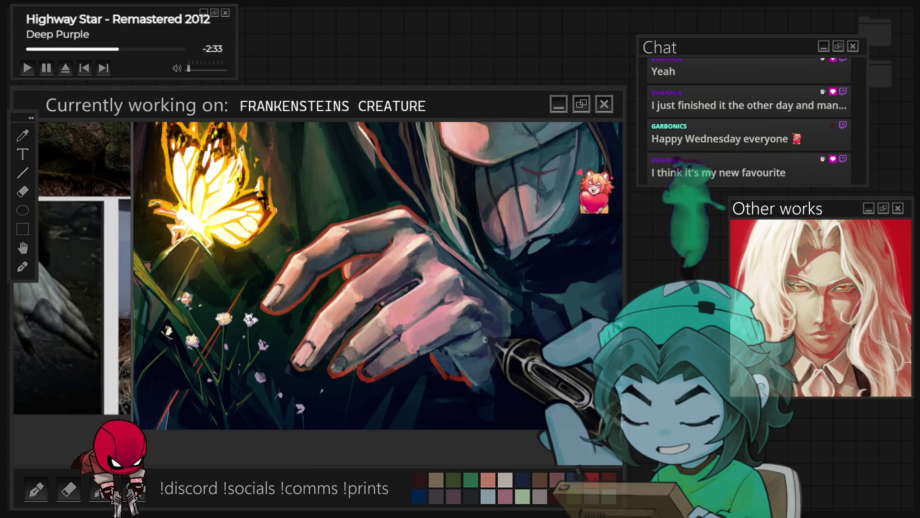
key("ctrl+0")
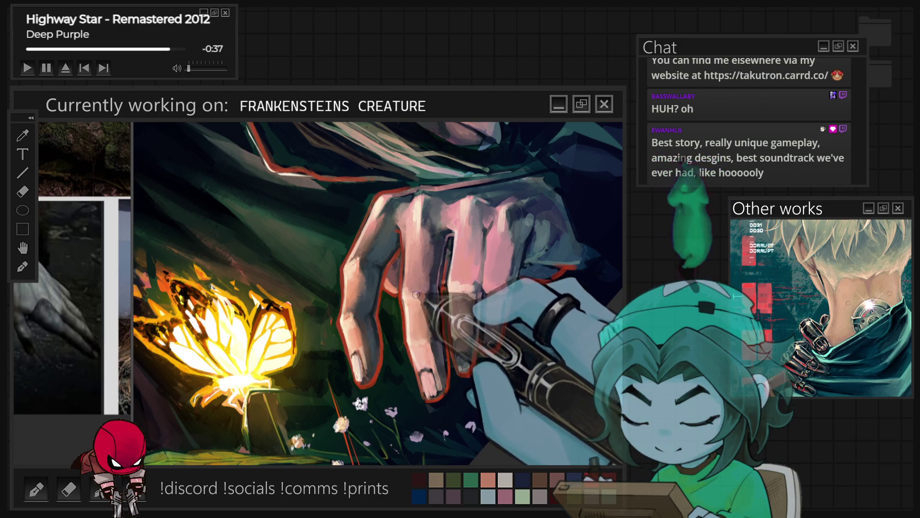
Enlarge the brush to paint warm red rim-light along the creature's fingers
key("]")
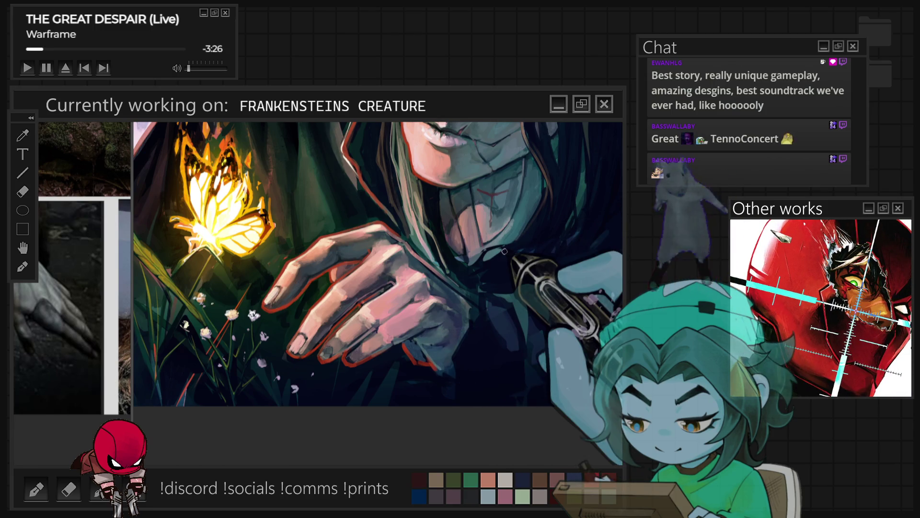
Enlarge the brush and dab pale pink petal specks around the creature's hand
key("]")
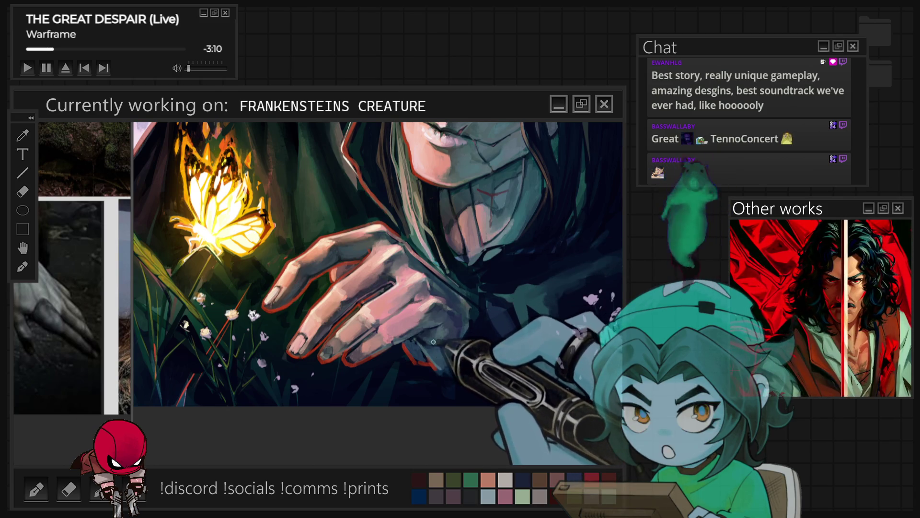
scroll(379, 264, "down", 10)
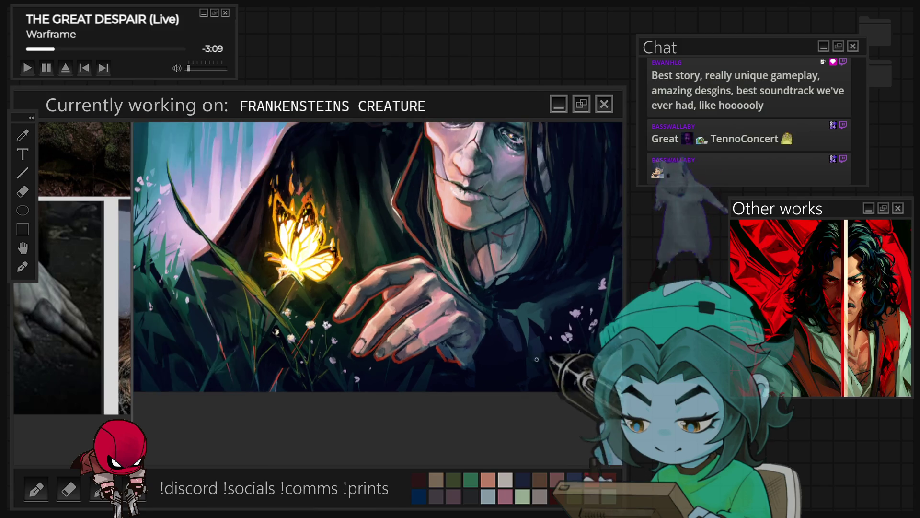
Paint pinkish skin shading on the tilted-view fingers, then undo the dark grey fingertip shading
scroll(469, 336, "up", 10)
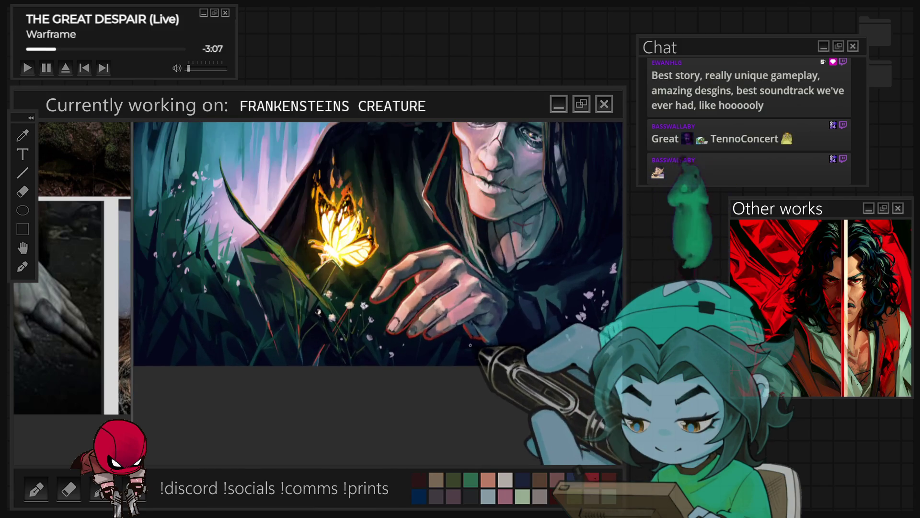
key("4")
key("4")
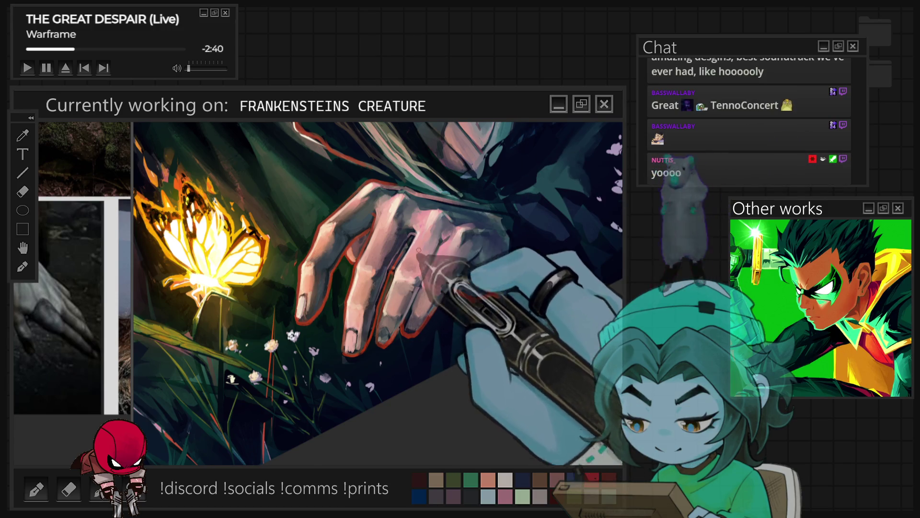
key("5")
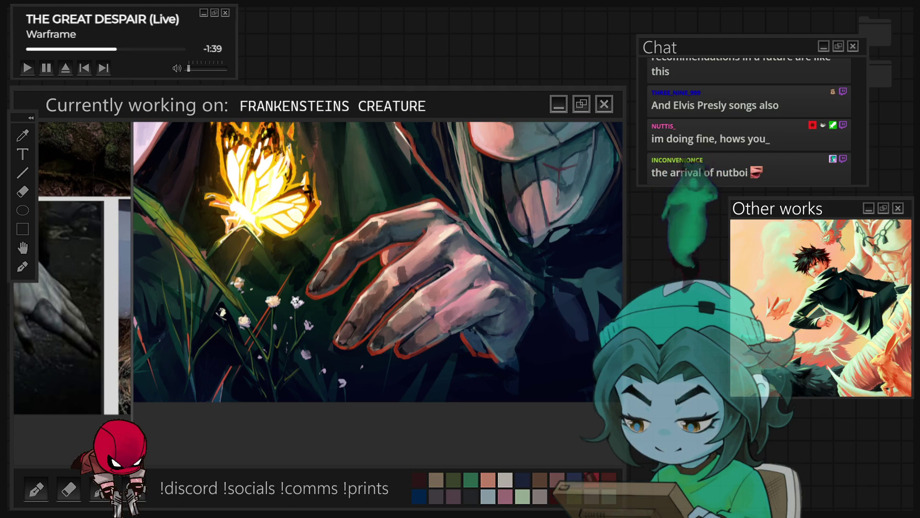
key("ctrl+z")
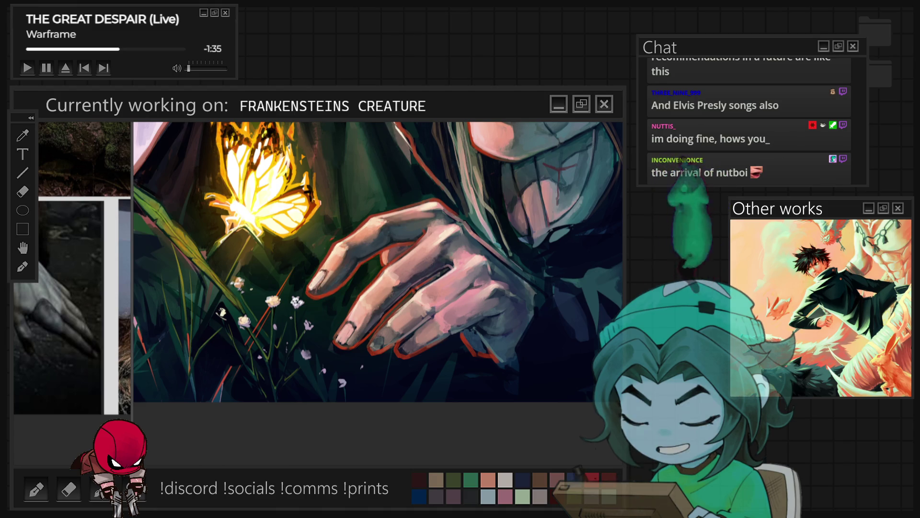
scroll(377, 245, "down", 2)
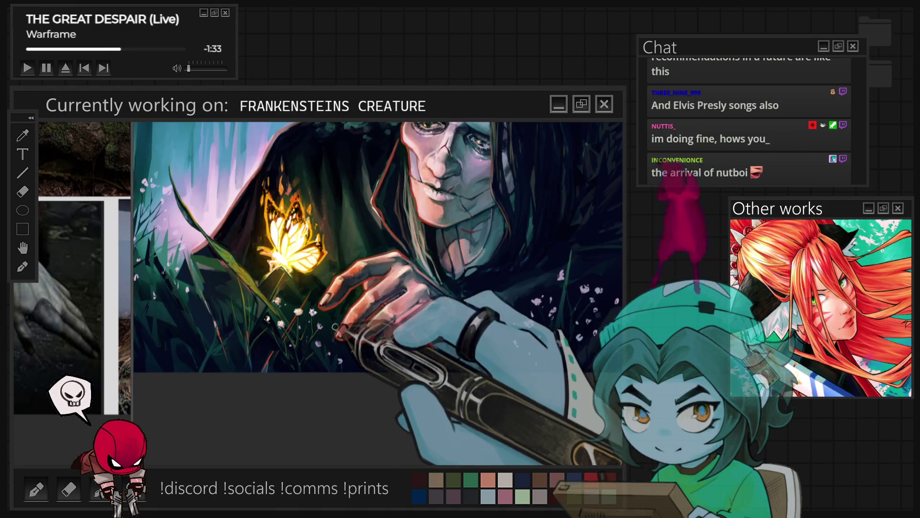
scroll(335, 327, "down", 2)
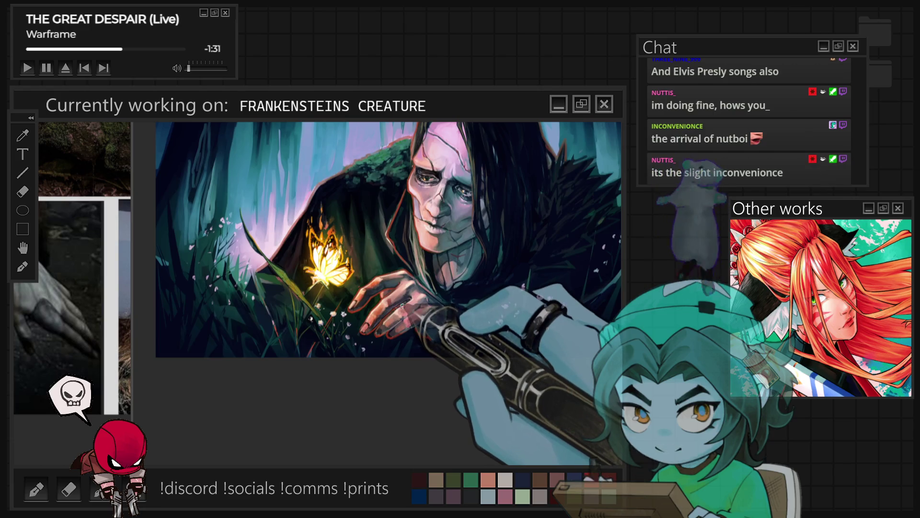
scroll(402, 305, "up", 2)
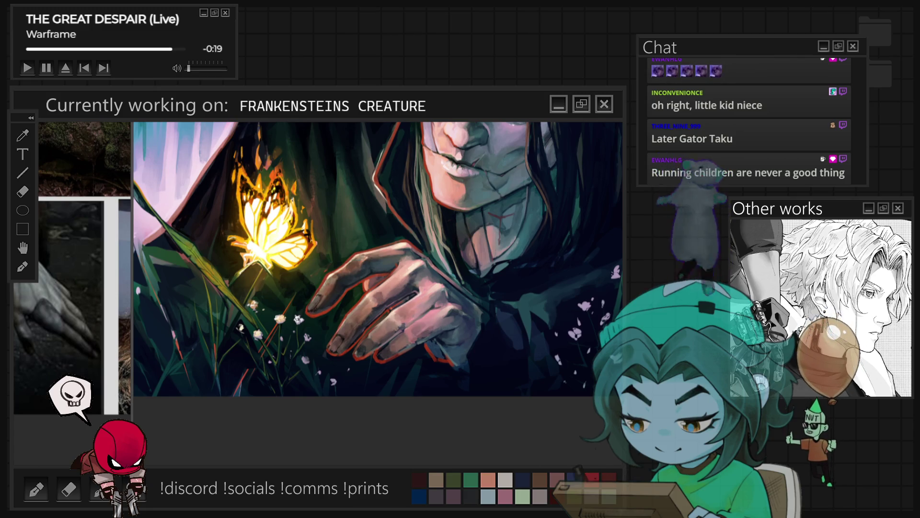
scroll(350, 332, "up", 3)
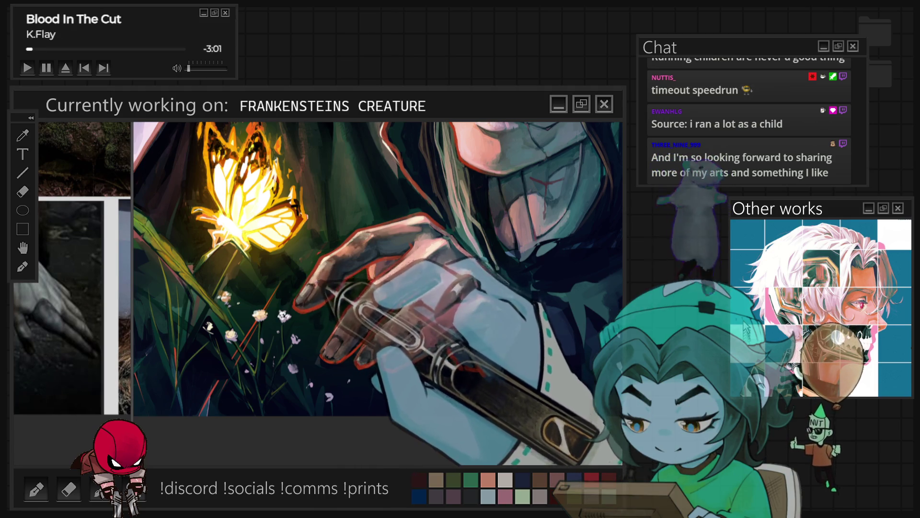
scroll(388, 346, "down", 4)
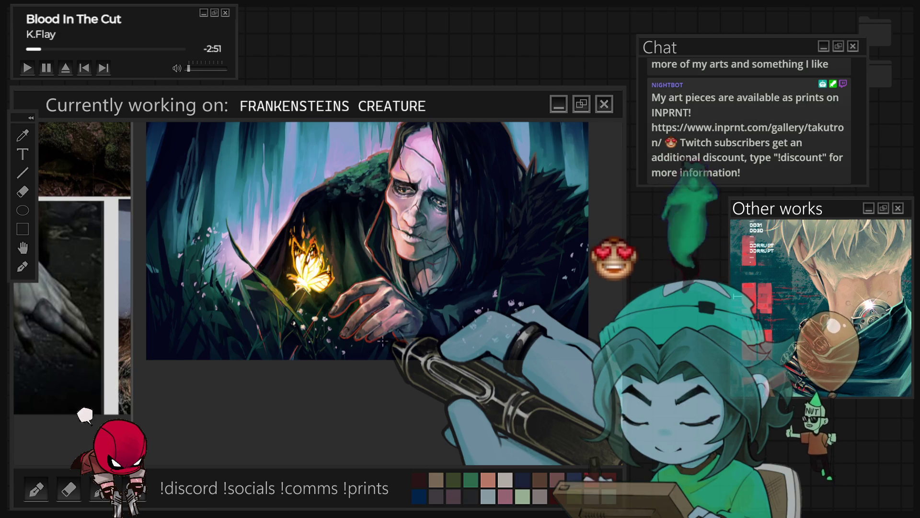
scroll(339, 399, "up", 5)
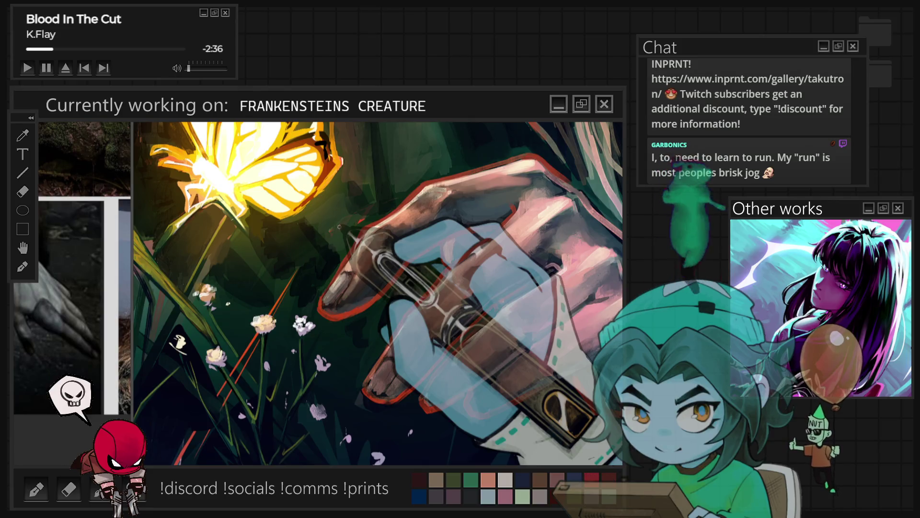
Add strokes along the creature's fingers, then check the face and butterfly together
left_click_drag(599, 230, 589, 249)
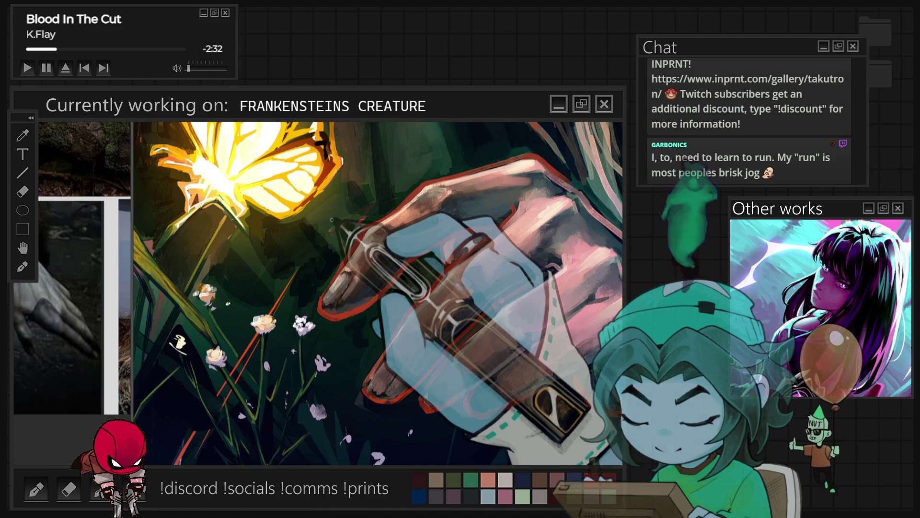
mouse_move(332, 220)
left_mouse_down()
mouse_move(378, 236)
mouse_move(356, 286)
mouse_move(429, 158)
left_mouse_up()
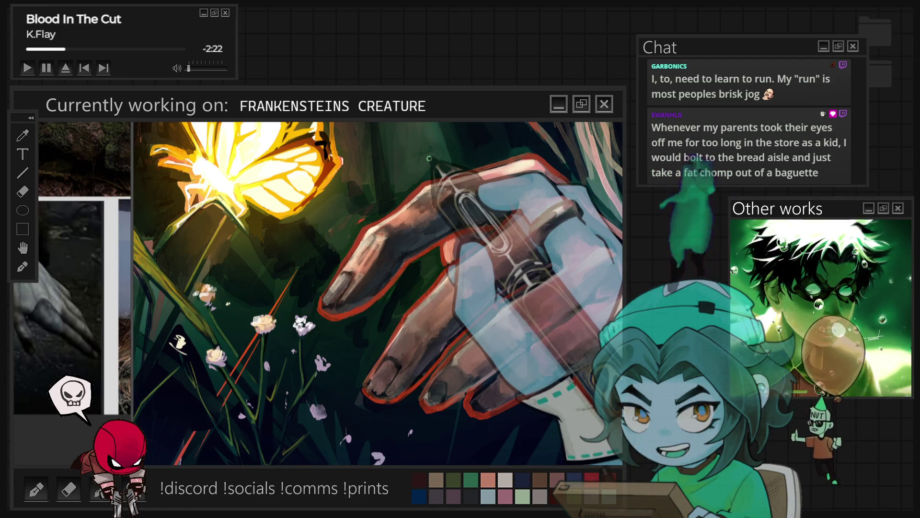
mouse_move(429, 159)
left_mouse_down()
mouse_move(379, 254)
mouse_move(371, 247)
mouse_move(375, 233)
mouse_move(437, 333)
left_mouse_up()
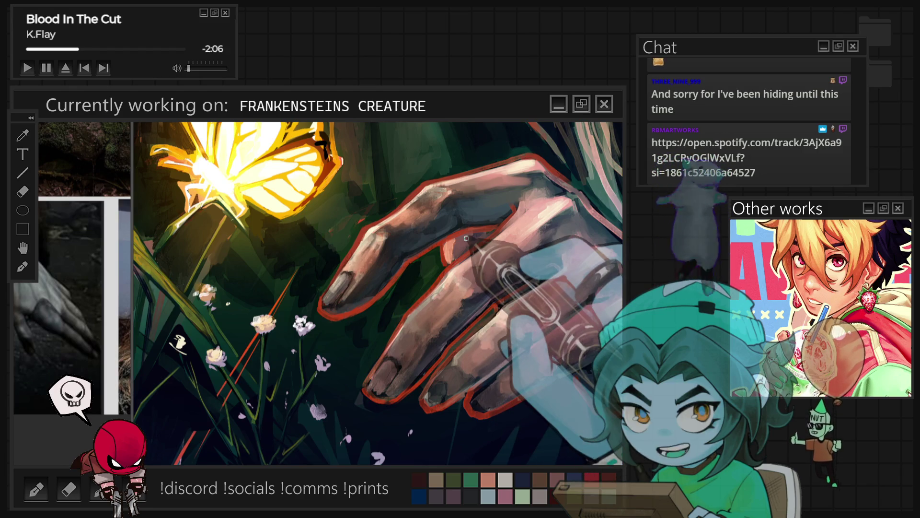
key("ctrl+minus")
key("ctrl+minus")
key("ctrl+plus")
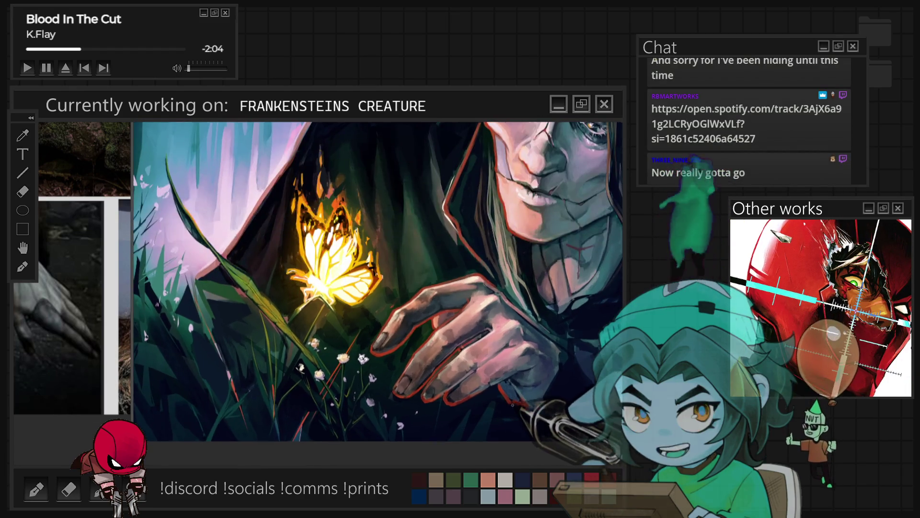
Paint pale nail highlights and darker knuckle shading over the creature's hand
key("ctrl+plus")
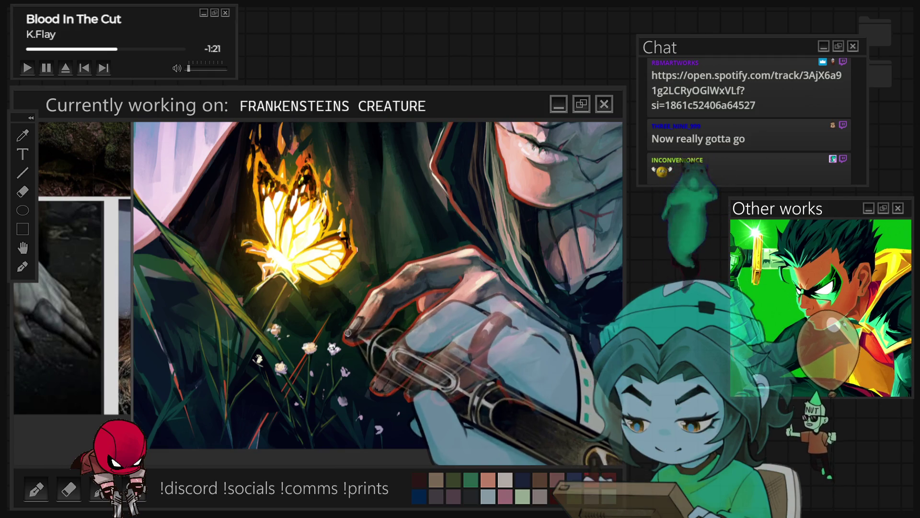
mouse_move(398, 326)
left_mouse_down()
mouse_move(527, 283)
mouse_move(432, 384)
left_mouse_up()
mouse_move(365, 326)
left_mouse_down()
mouse_move(460, 364)
mouse_move(431, 384)
mouse_move(469, 354)
mouse_move(427, 369)
mouse_move(448, 405)
left_mouse_up()
mouse_move(381, 383)
left_mouse_down()
mouse_move(415, 357)
mouse_move(412, 393)
mouse_move(464, 342)
left_mouse_up()
key("Escape")
Rotate the canvas to paint red-edged detail on the fingertips and nails
key("ctrl+0")
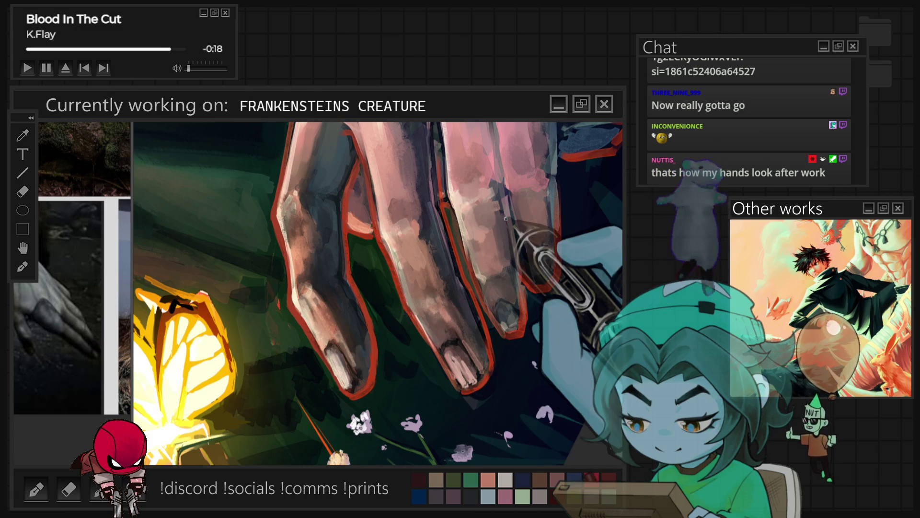
key("ctrl+bracketright")
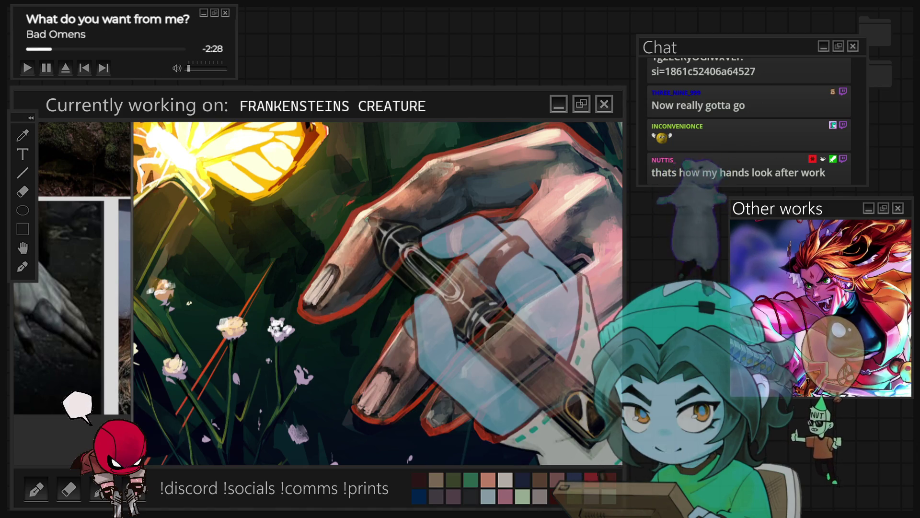
Paint highlights on the creature's knuckles, zooming in and out around the hand
scroll(387, 380, "down", 5)
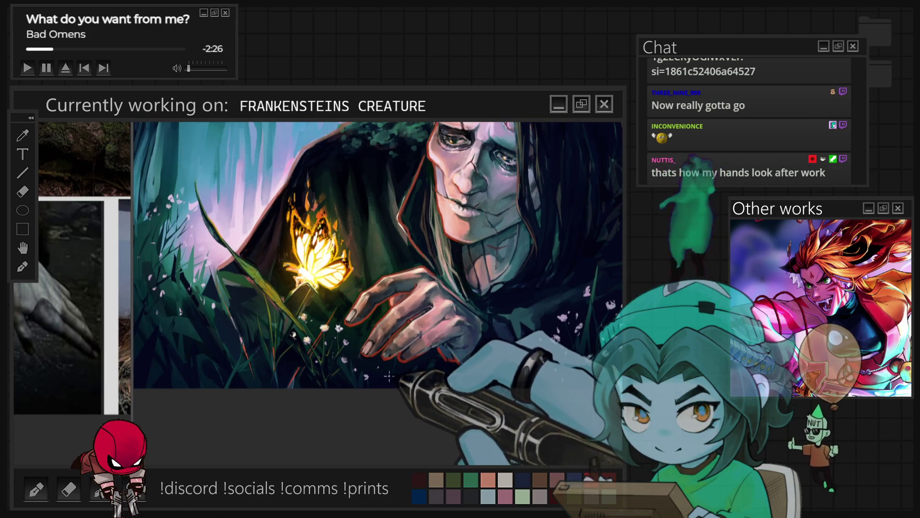
scroll(387, 380, "up", 5)
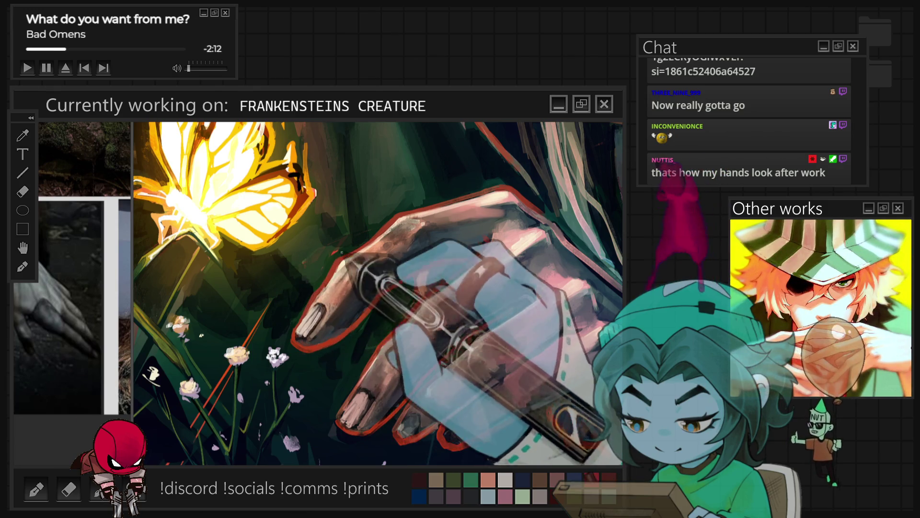
scroll(343, 361, "down", 3)
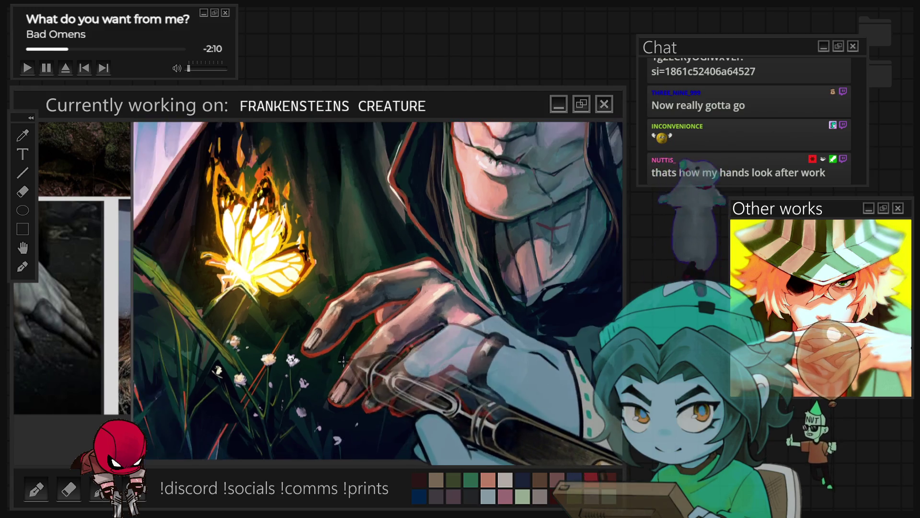
scroll(343, 361, "down", 3)
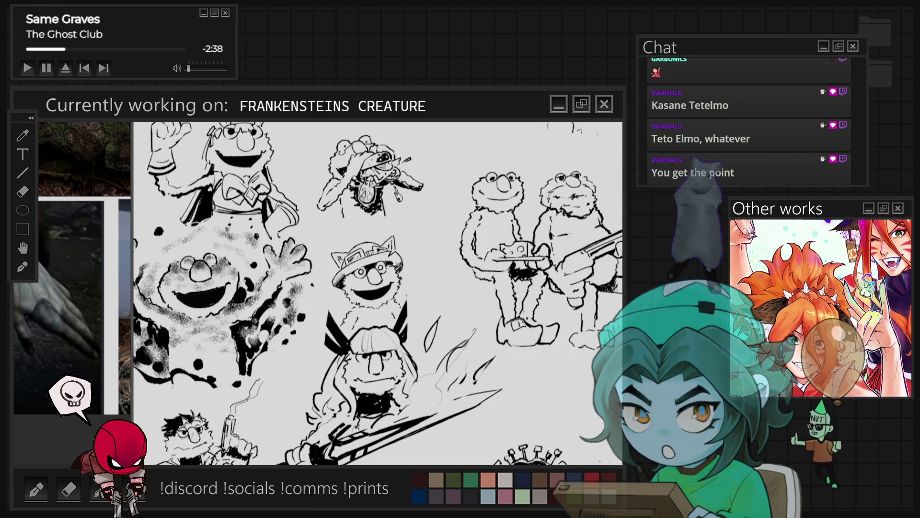
Zoom from the full sketch page into the chained, spike-collared creature at the bottom
scroll(378, 294, "down", 5)
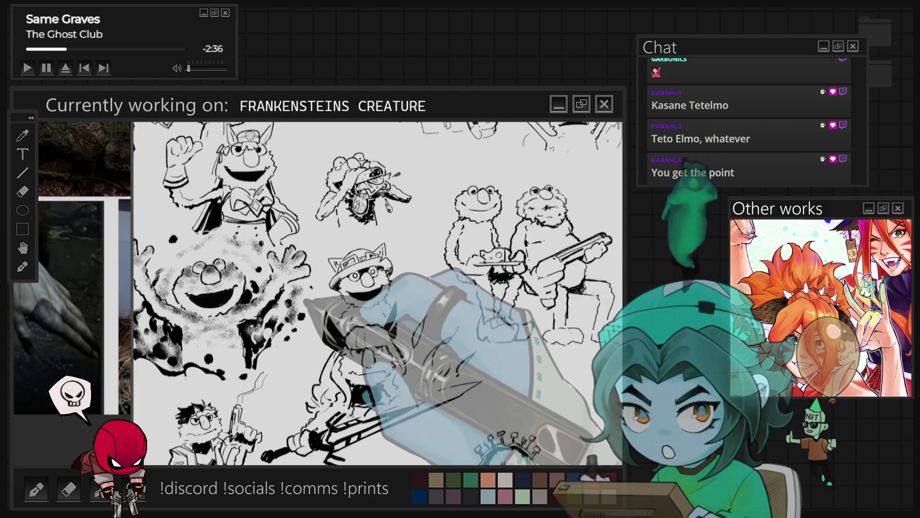
scroll(417, 292, "up", 4)
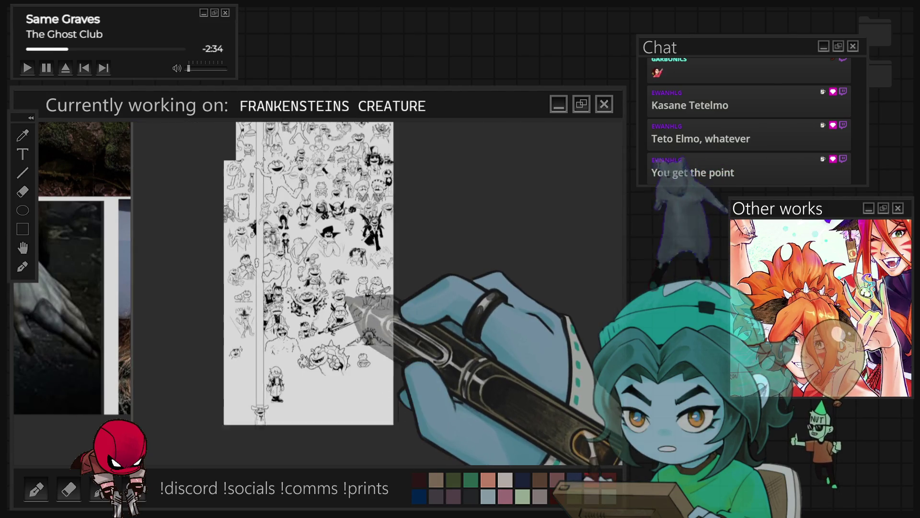
scroll(338, 298, "down", 3)
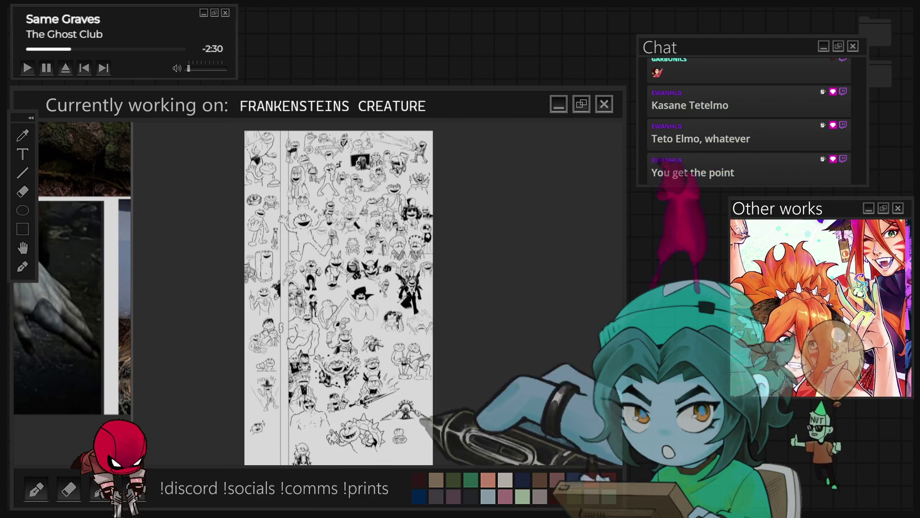
scroll(425, 412, "up", 4)
scroll(393, 413, "up", 4)
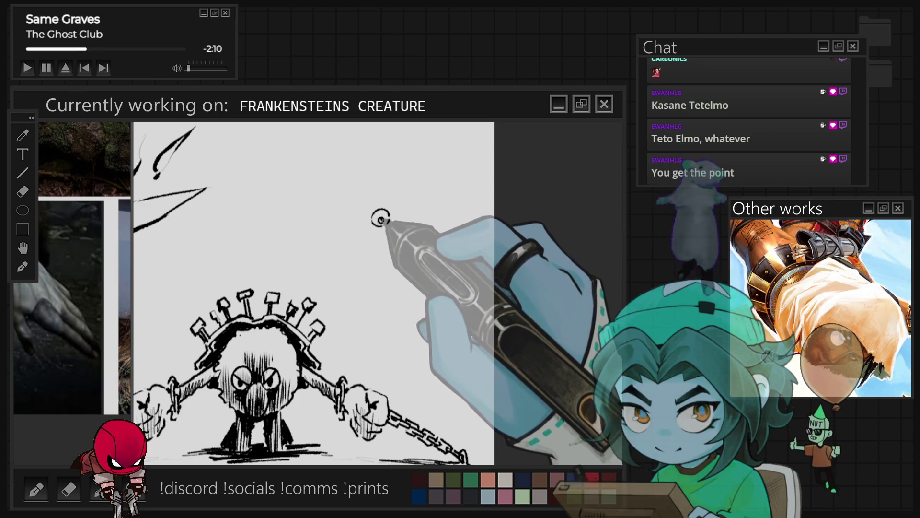
Sketch a small wide-eyed face above the chained creature, undoing and redrawing a stray stroke
left_click(381, 218)
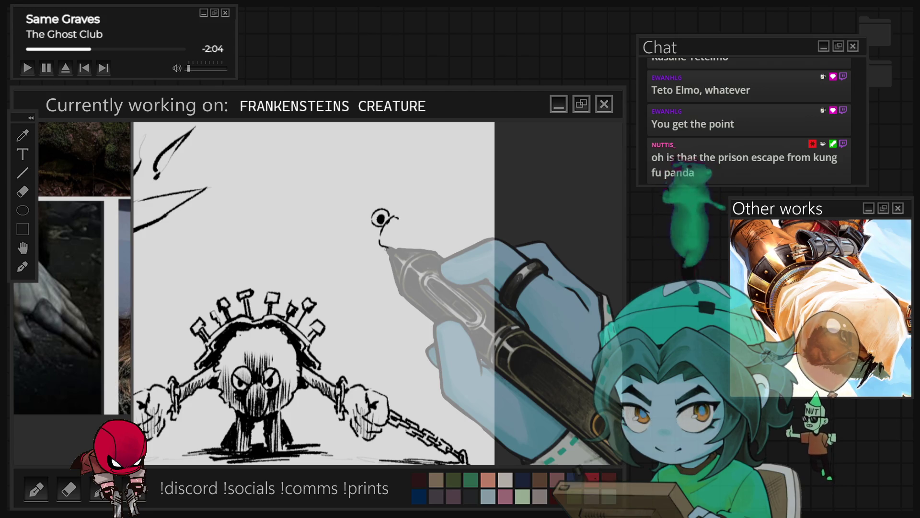
scroll(384, 250, "up", 1)
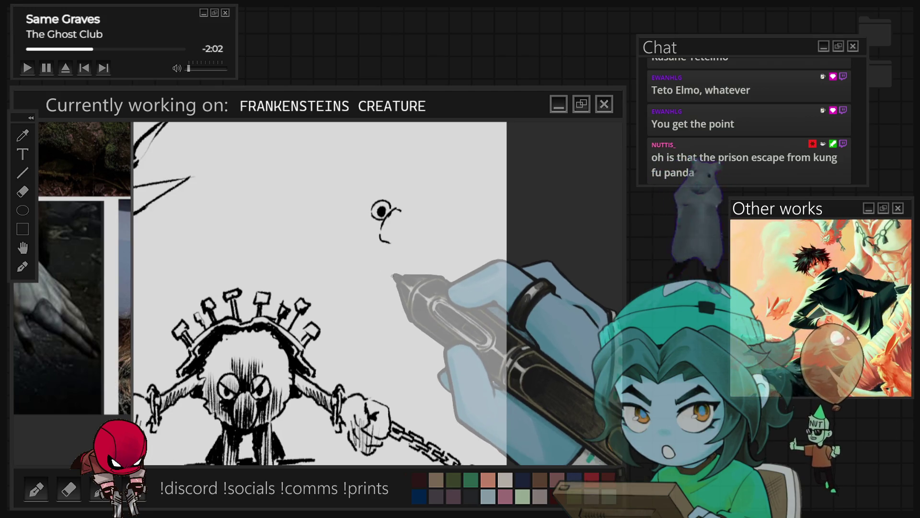
left_click_drag(381, 228, 386, 241)
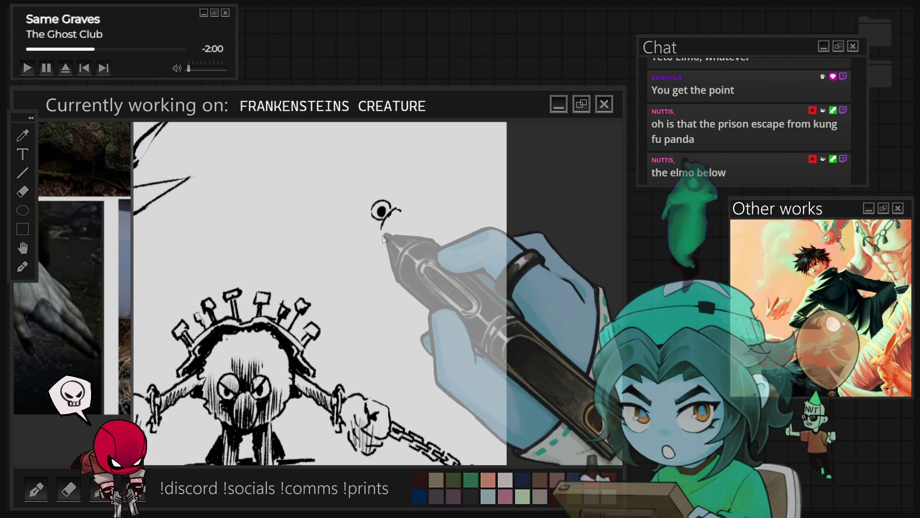
mouse_move(405, 211)
left_mouse_down()
mouse_move(391, 212)
mouse_move(398, 216)
left_mouse_up()
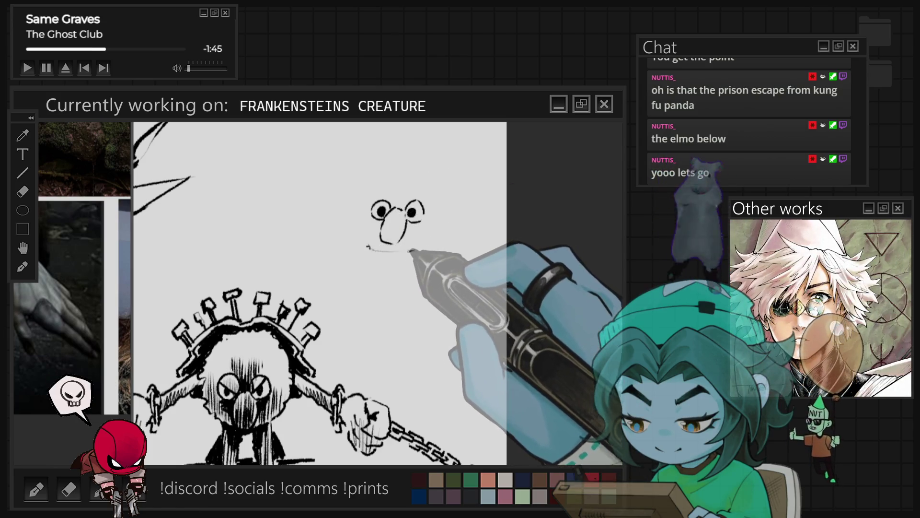
key("ctrl+z")
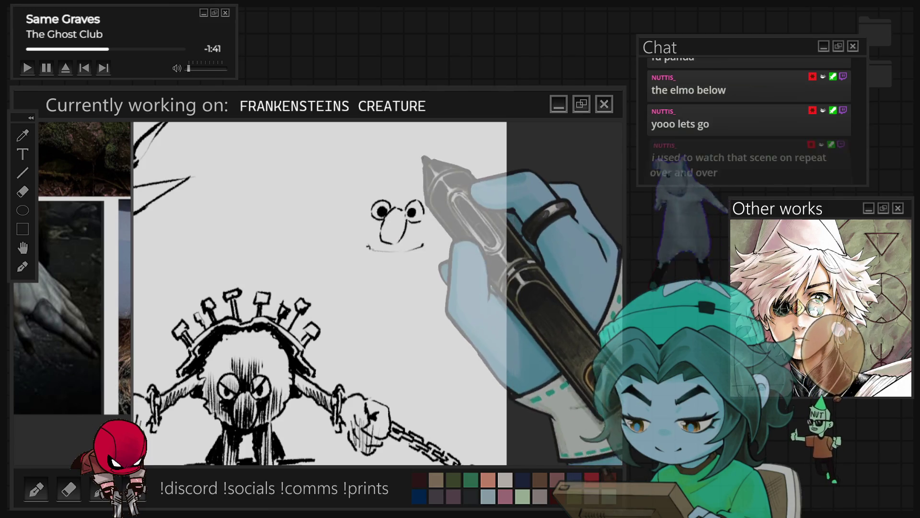
left_click_drag(397, 202, 372, 233)
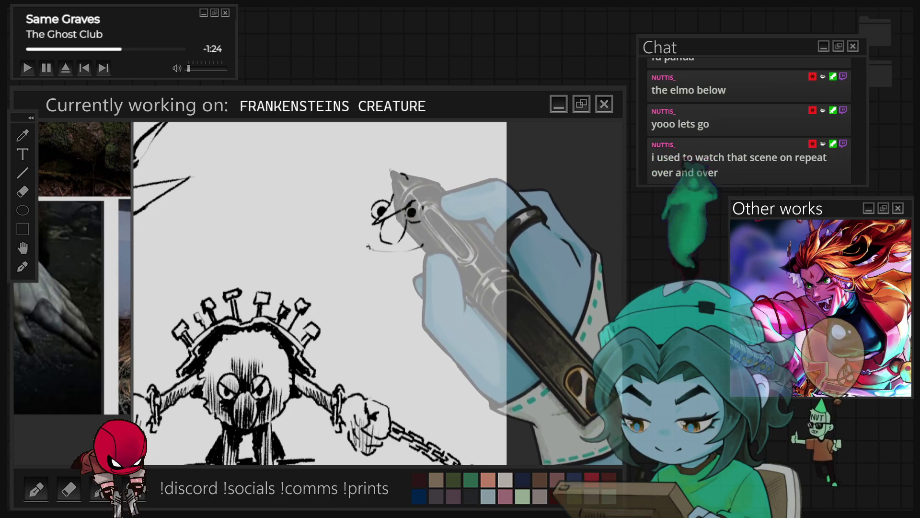
Outline the head's sides and back, a curled lock on top, and the jaw and cheek lines
mouse_move(369, 196)
left_mouse_down()
mouse_move(341, 201)
mouse_move(353, 226)
left_mouse_up()
left_click_drag(418, 183, 438, 203)
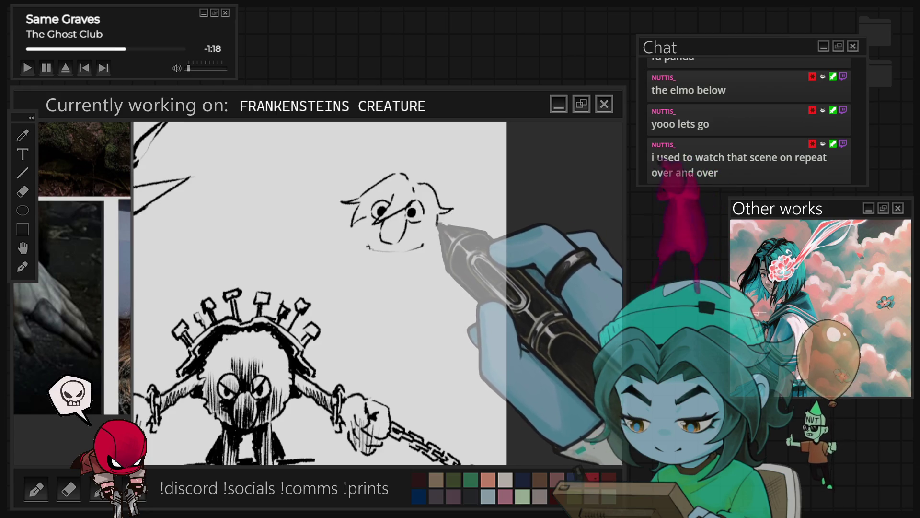
mouse_move(401, 165)
left_mouse_down()
mouse_move(412, 138)
mouse_move(426, 143)
left_mouse_up()
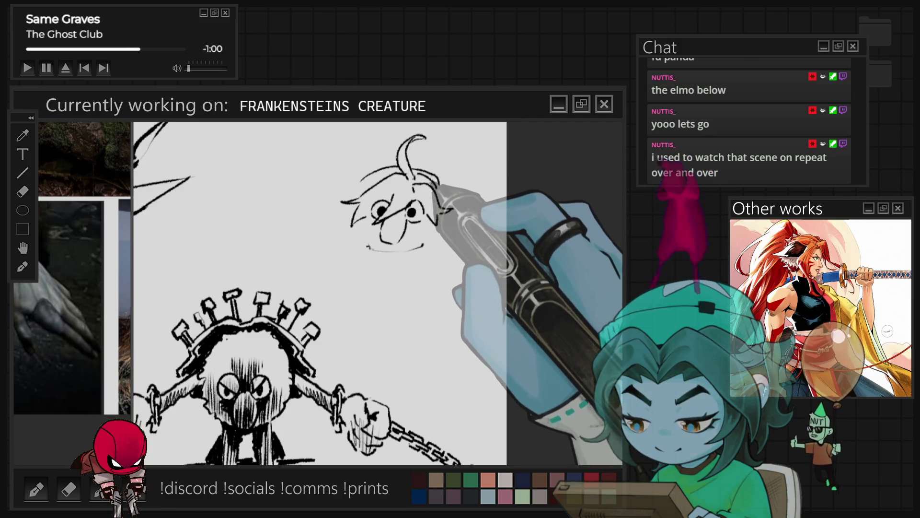
left_click_drag(440, 225, 444, 240)
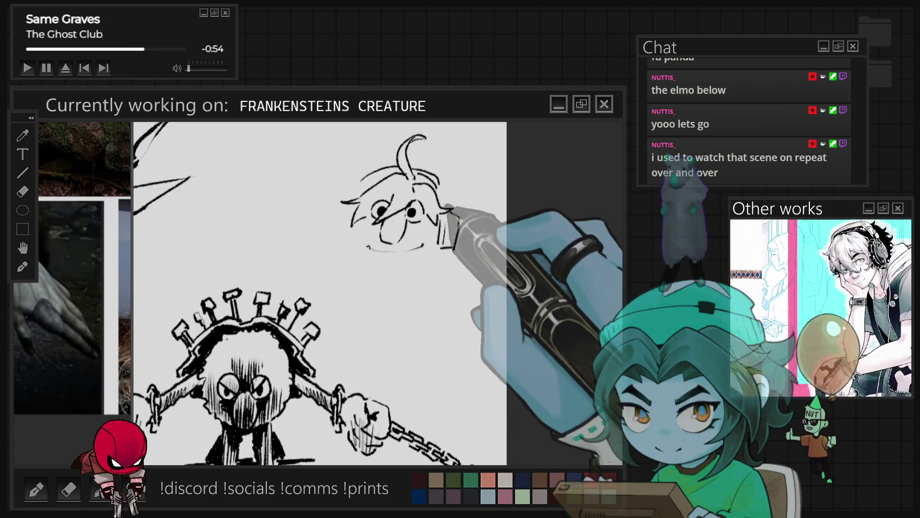
left_click_drag(357, 229, 366, 261)
left_click_drag(455, 218, 453, 249)
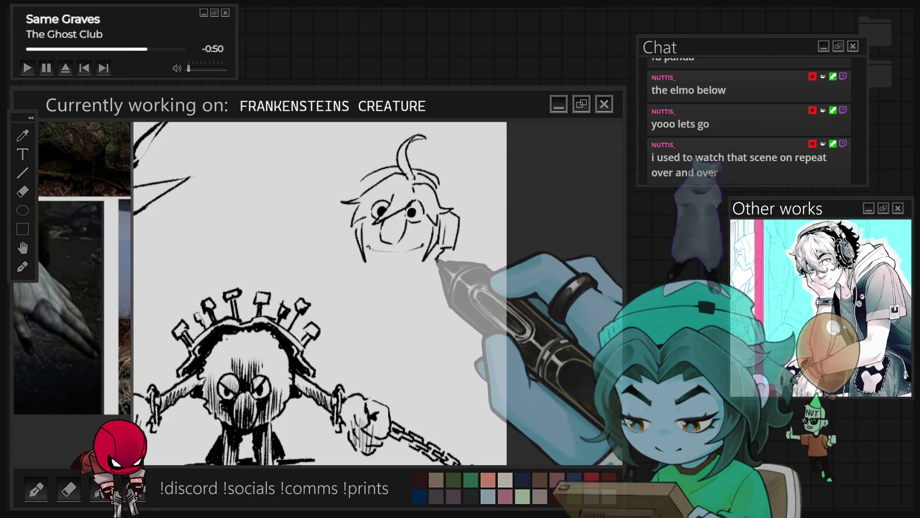
left_click_drag(374, 263, 384, 267)
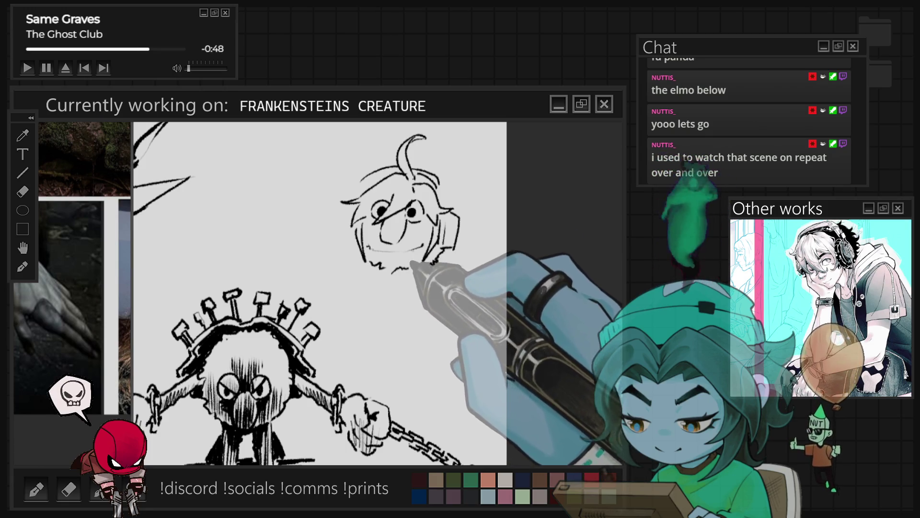
left_click_drag(344, 219, 343, 238)
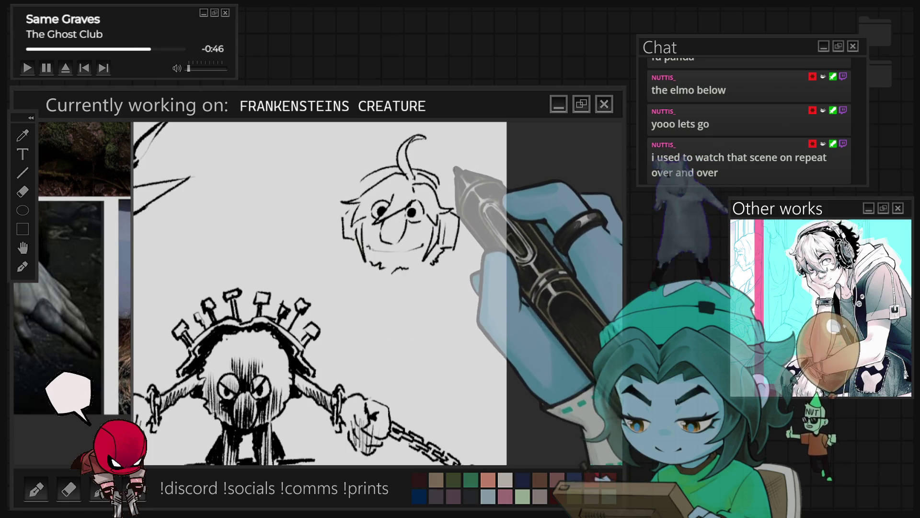
Add hair strands across the head's upper left and a rolled curl beside its left side
mouse_move(413, 174)
left_mouse_down()
mouse_move(405, 149)
mouse_move(437, 174)
left_mouse_up()
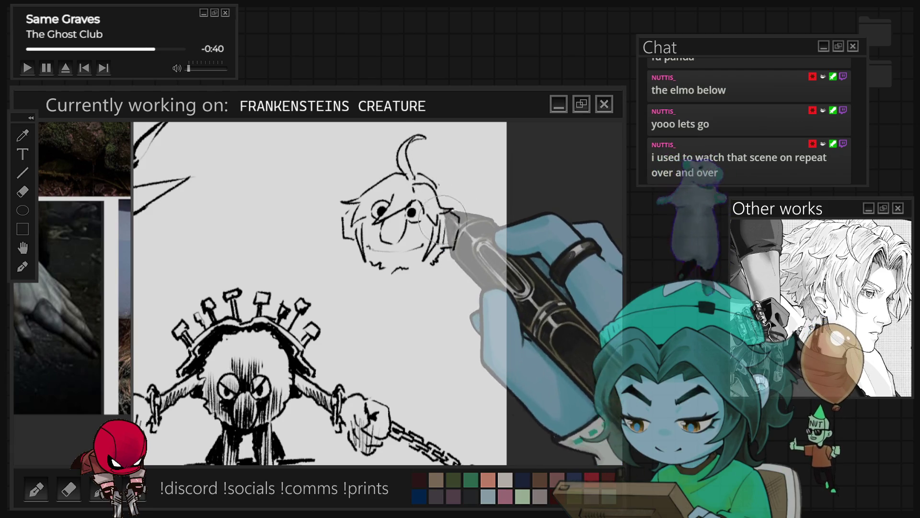
mouse_move(398, 173)
left_mouse_down()
mouse_move(352, 178)
mouse_move(381, 184)
mouse_move(370, 192)
mouse_move(379, 225)
mouse_move(359, 242)
left_mouse_up()
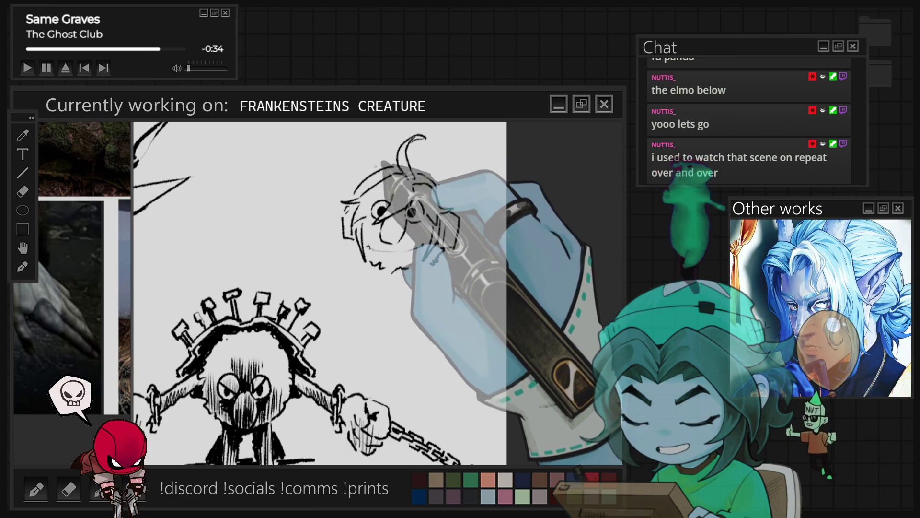
left_click_drag(422, 158, 434, 156)
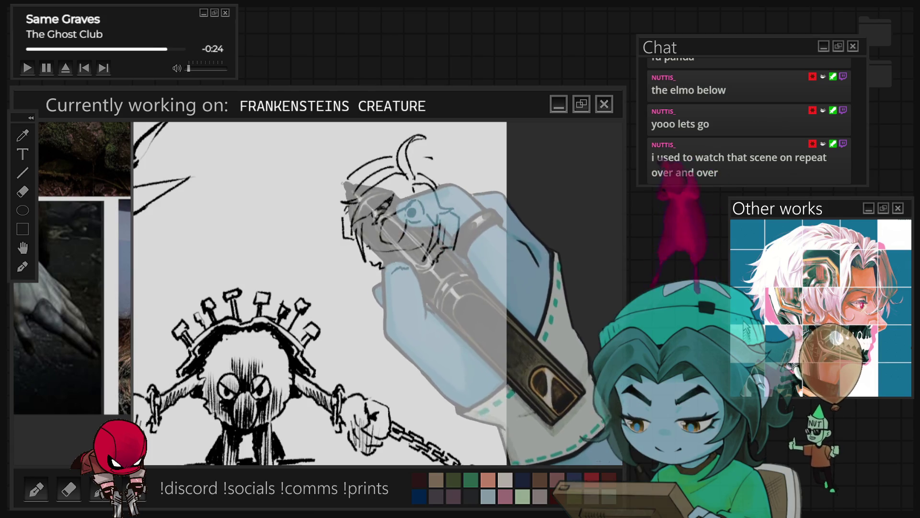
left_click_drag(344, 191, 303, 189)
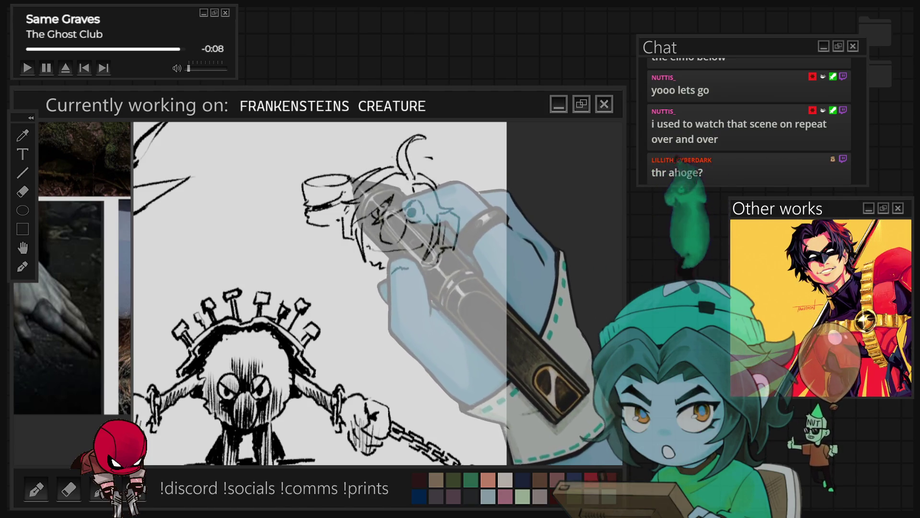
Draw a matching rolled curl on the right side of the head
left_click_drag(453, 185, 486, 193)
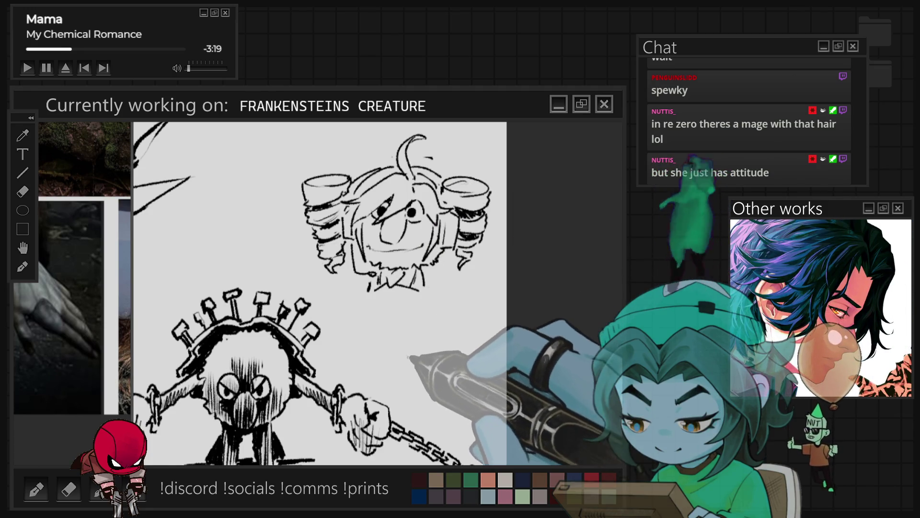
Draw the coat's front edge and buttons below the chin, replacing a slanted edge with a longer straight one
left_click_drag(385, 293, 381, 353)
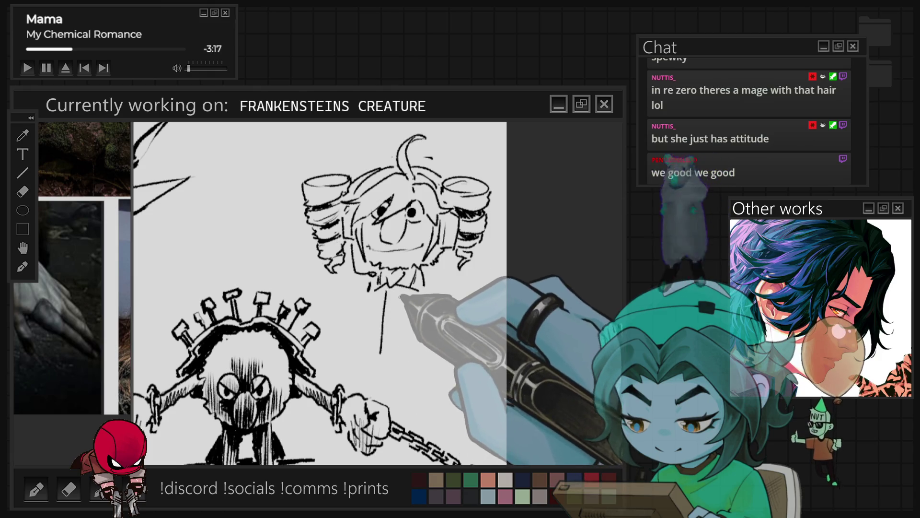
left_click_drag(391, 314, 389, 332)
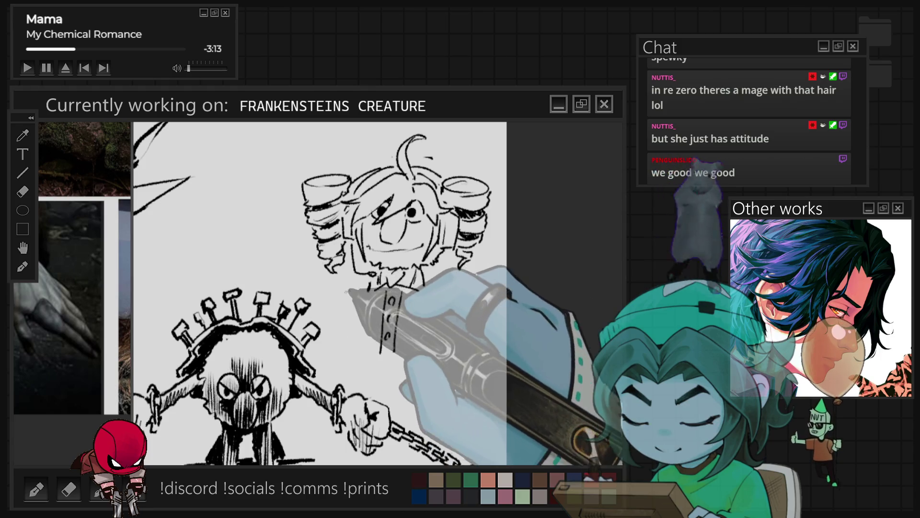
left_click_drag(361, 282, 349, 336)
key("ctrl+z")
mouse_move(363, 288)
left_mouse_down()
mouse_move(355, 360)
mouse_move(416, 371)
left_mouse_up()
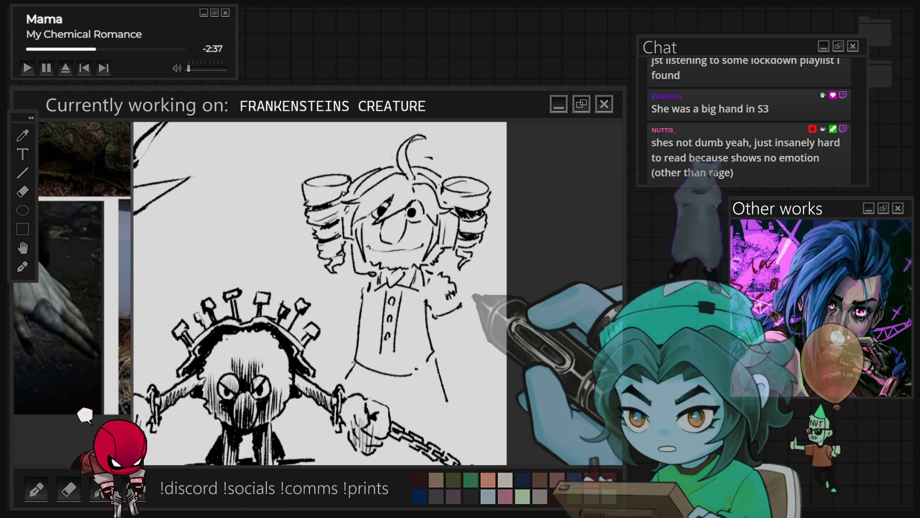
Add a vertical fold line down the coat, then zoom the canvas out
left_click_drag(407, 376, 412, 424)
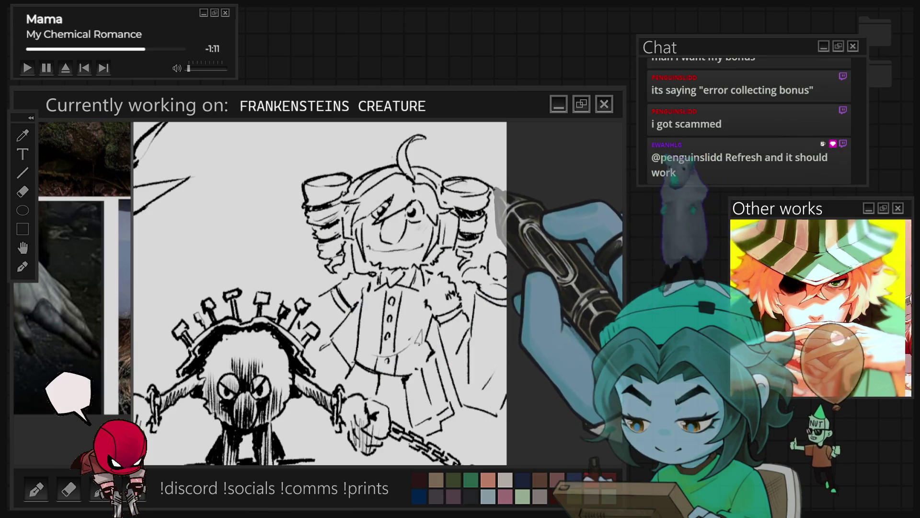
scroll(320, 293, "down", 3)
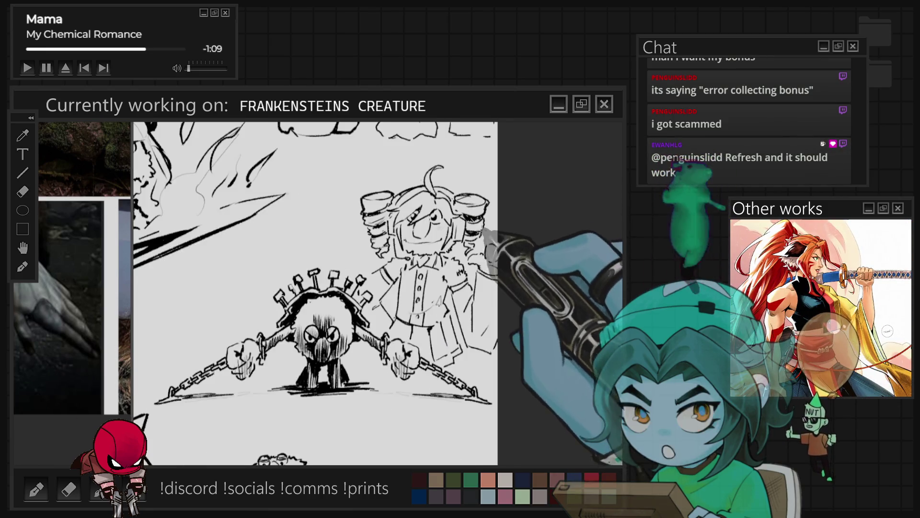
Show the whole Frankenstein's creature forest painting fitted to the window
scroll(486, 292, "up", 3)
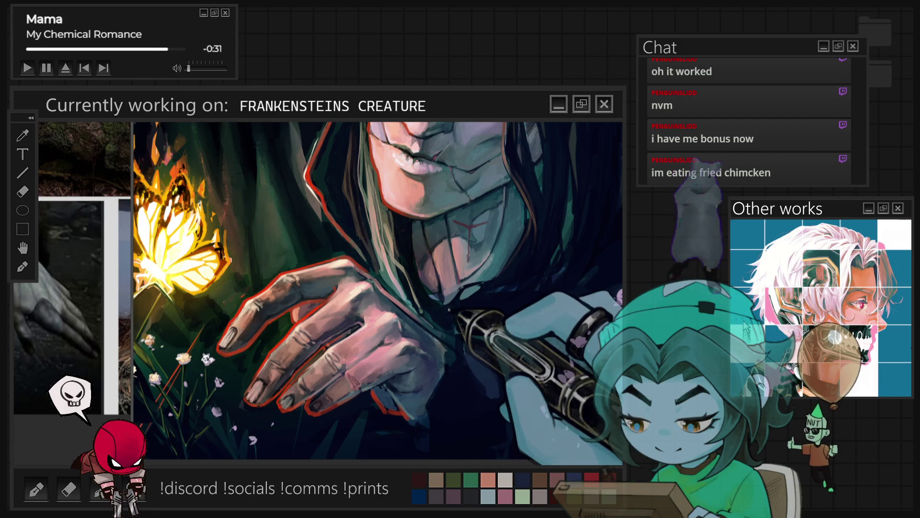
key("ctrl+0")
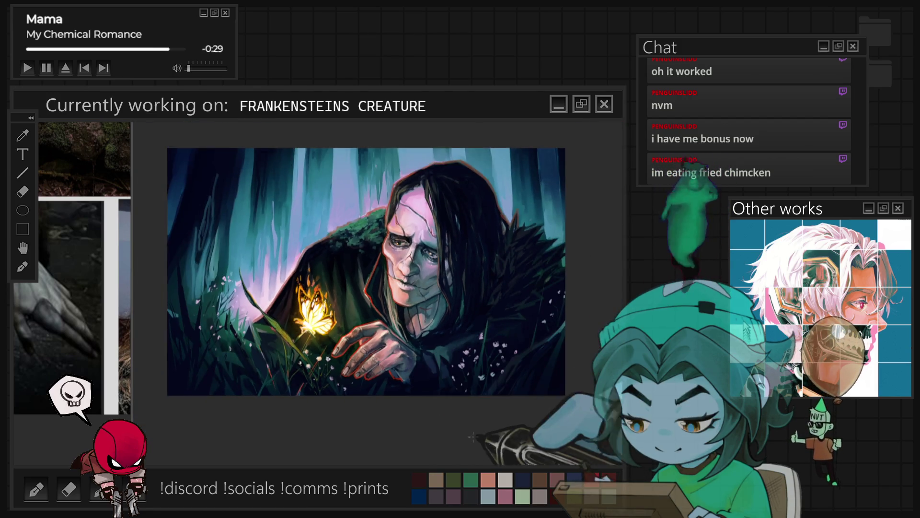
Zoom in on the flowers, fit the painting to view, then zoom back toward the glowing butterfly
scroll(392, 360, "up", 5)
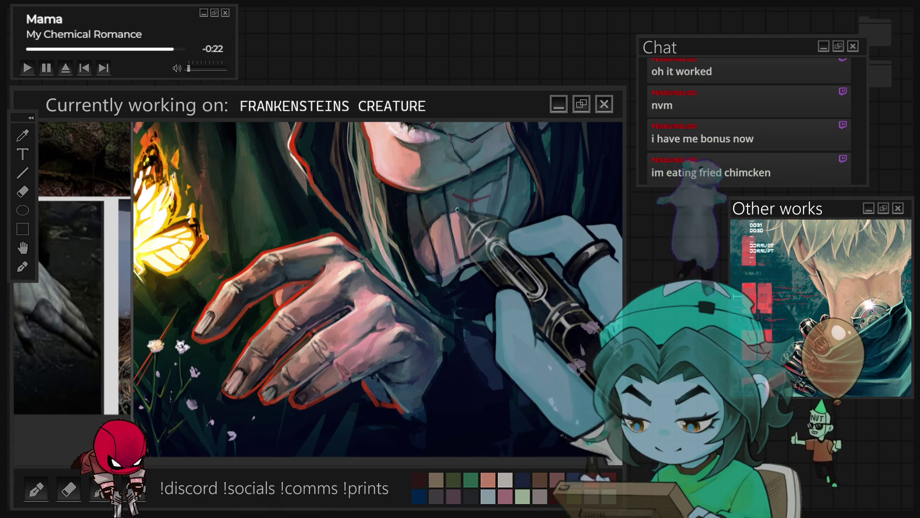
scroll(453, 226, "down", 2)
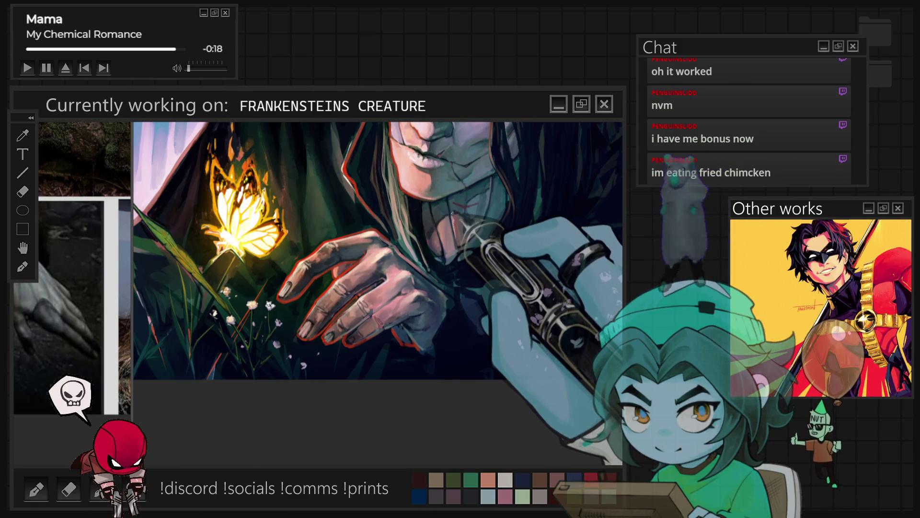
scroll(455, 215, "up", 1)
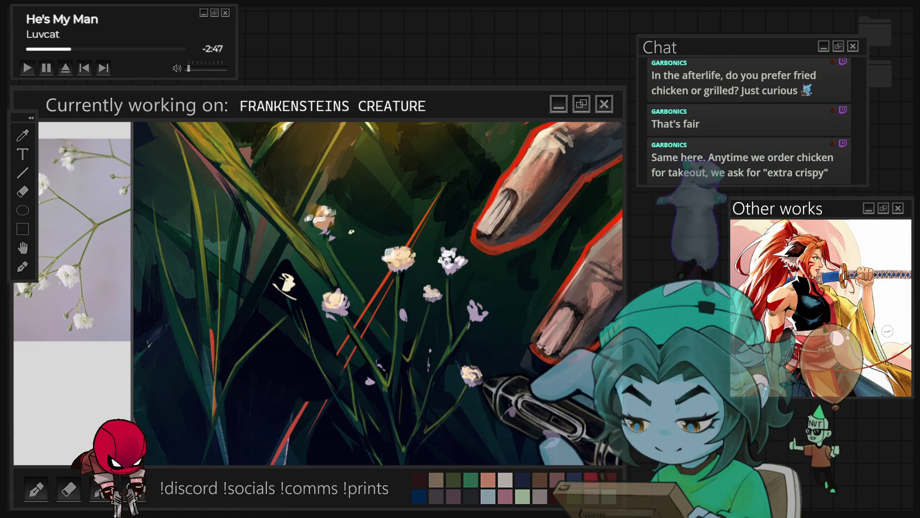
key("ctrl+0")
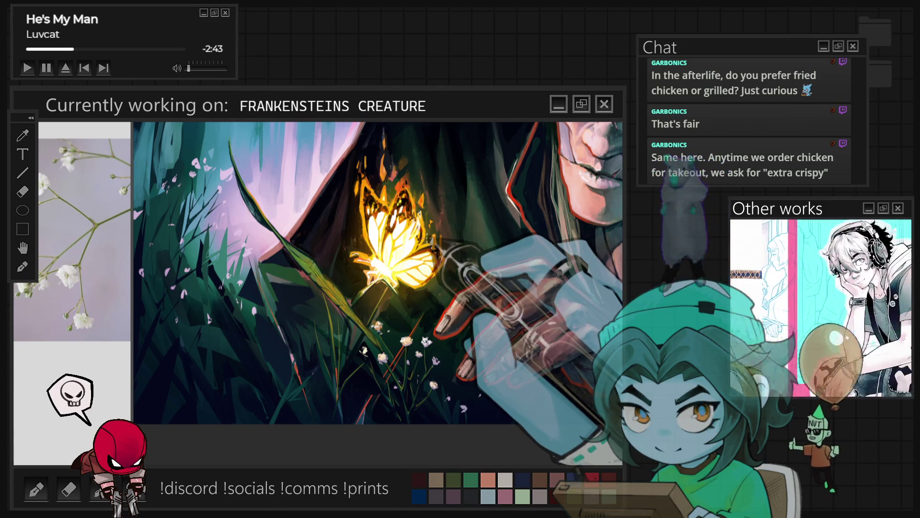
scroll(413, 398, "up", 5)
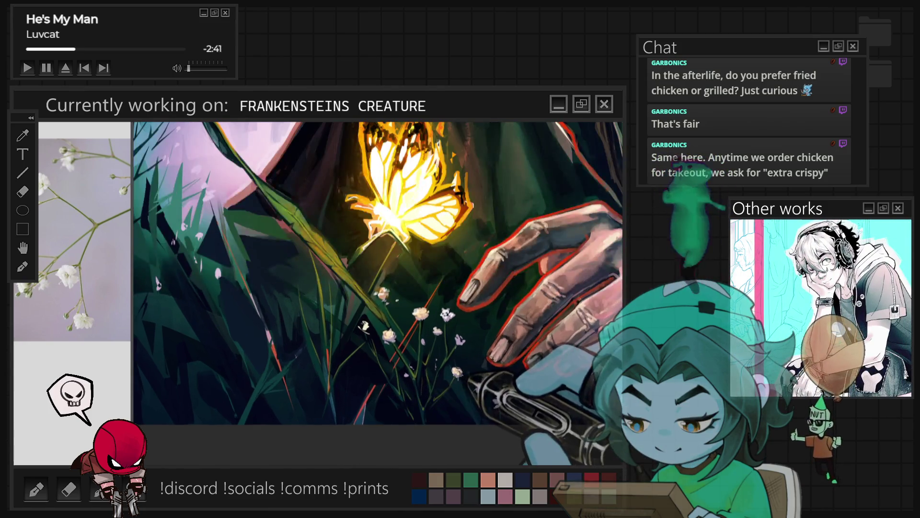
scroll(412, 400, "up", 3)
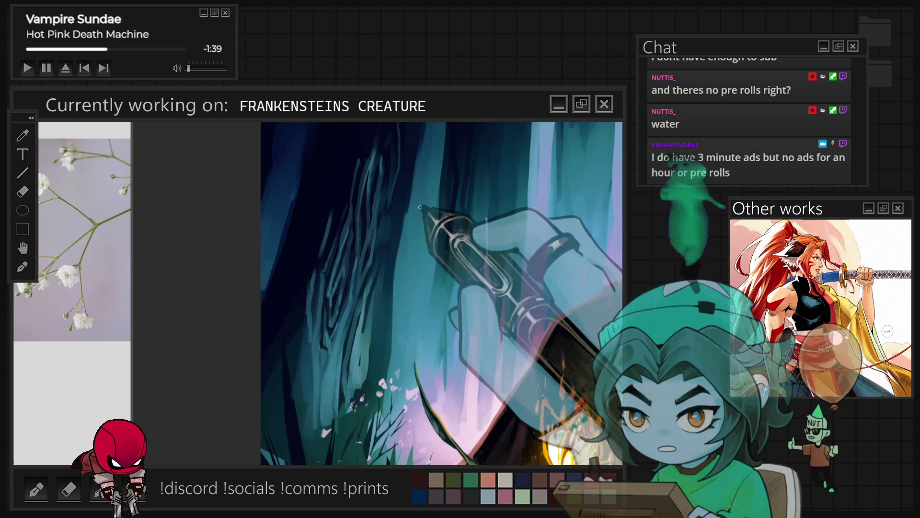
left_click_drag(419, 206, 393, 378)
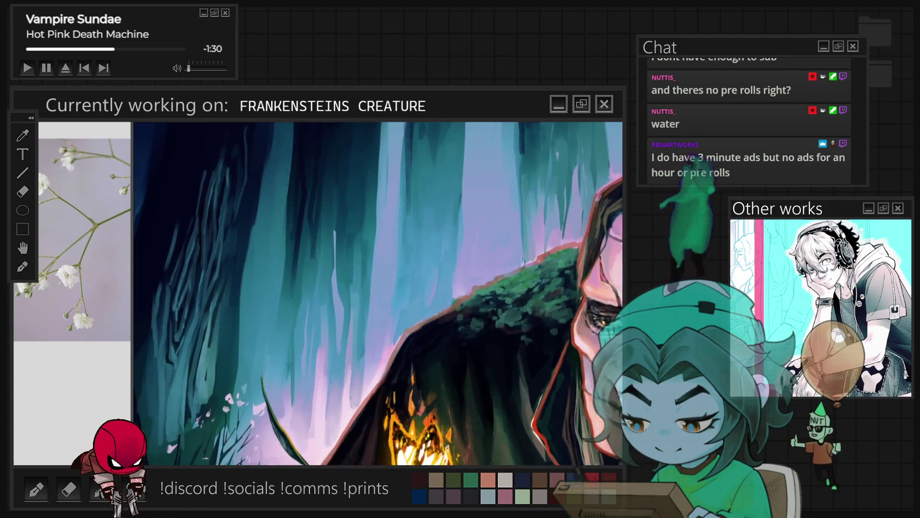
left_click_drag(385, 139, 308, 163)
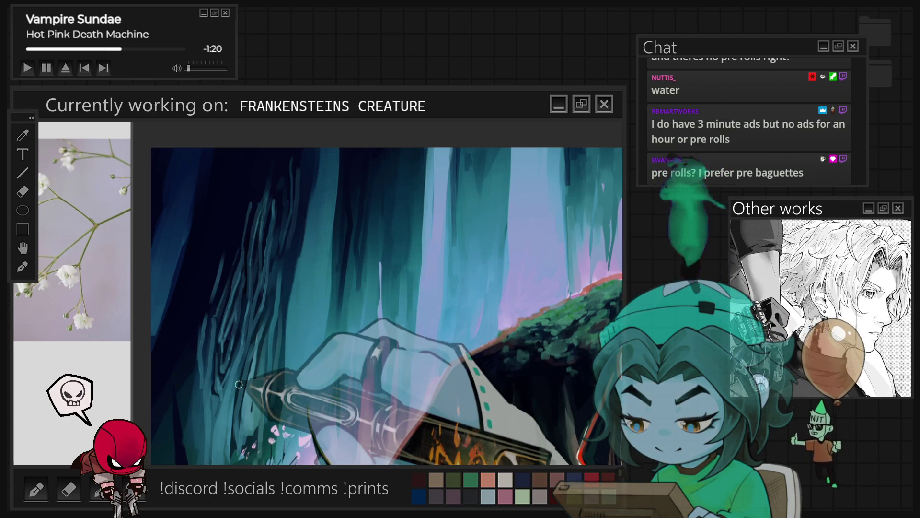
scroll(335, 316, "down", 3)
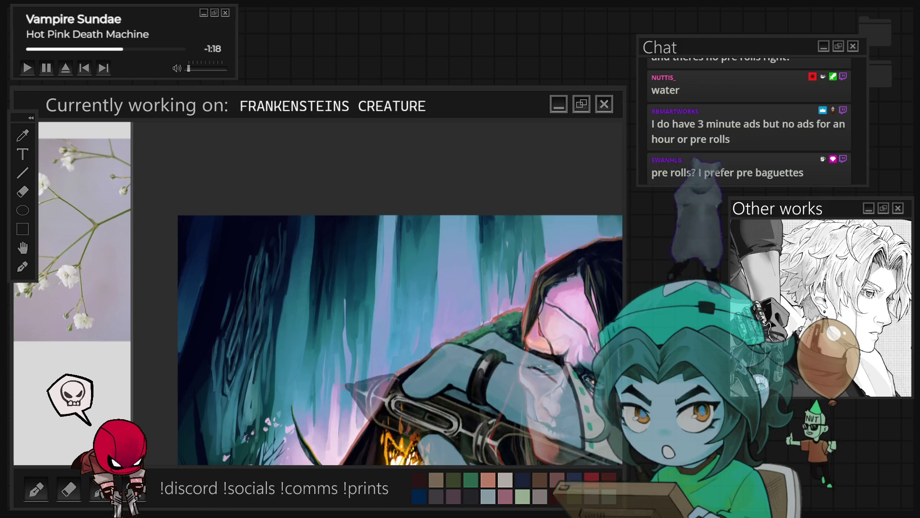
scroll(400, 232, "up", 3)
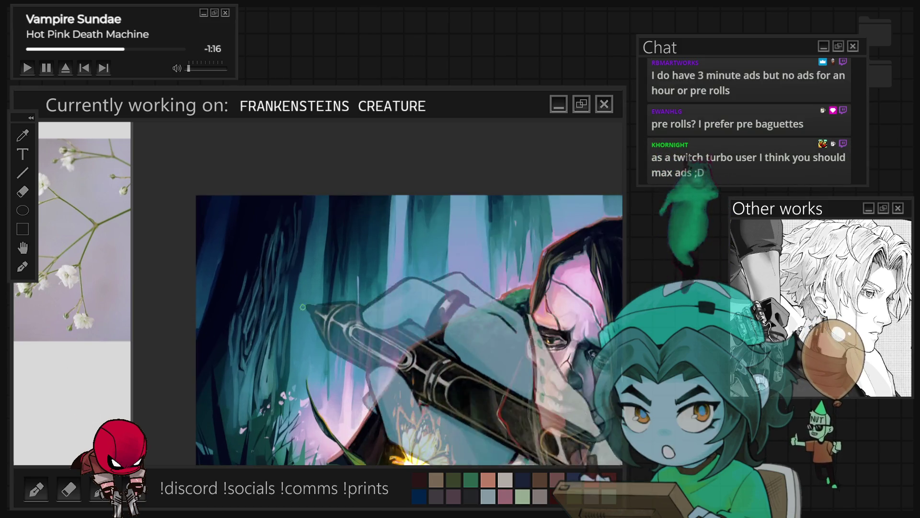
scroll(230, 342, "up", 2)
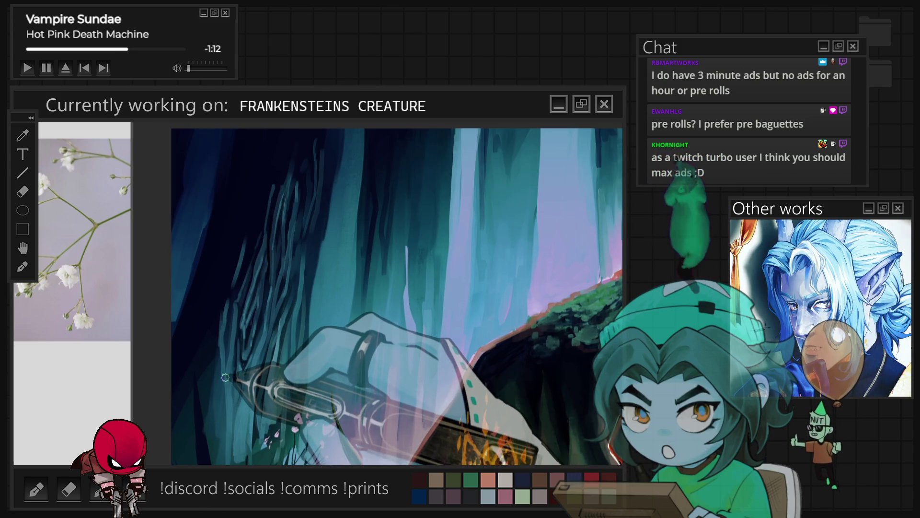
left_click_drag(225, 377, 218, 403)
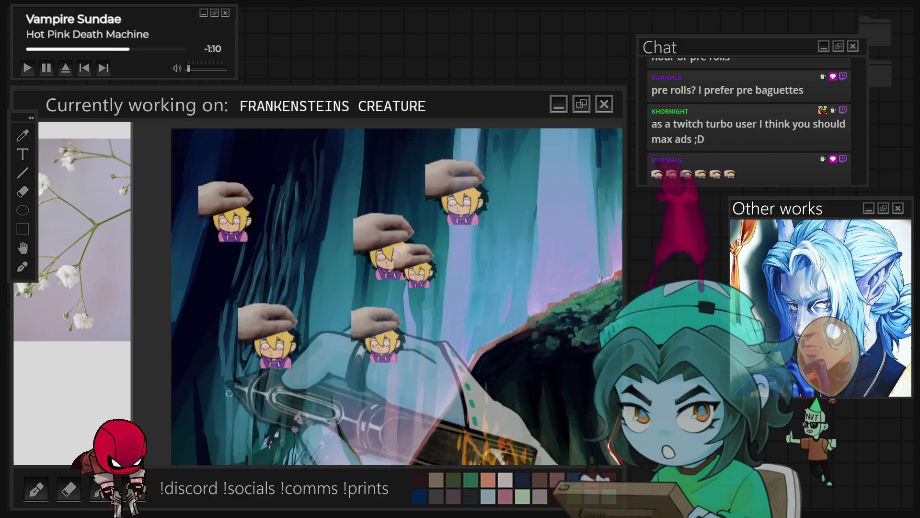
mouse_move(218, 403)
left_mouse_down()
mouse_move(219, 456)
mouse_move(216, 414)
mouse_move(299, 156)
mouse_move(296, 227)
left_mouse_up()
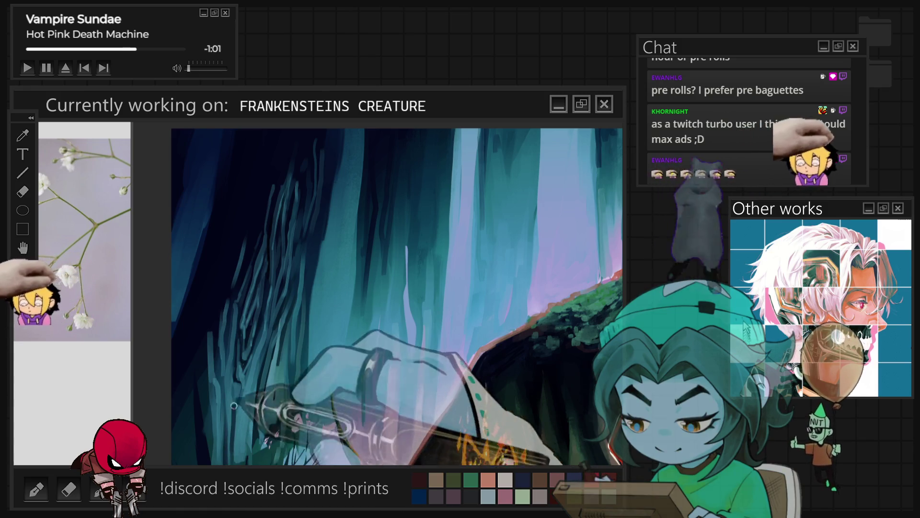
scroll(384, 219, "down", 3)
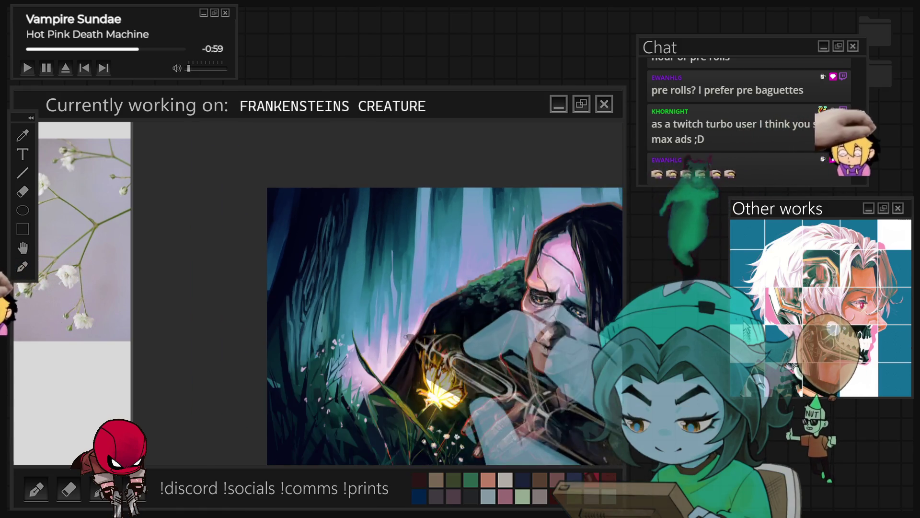
scroll(408, 329, "up", 2)
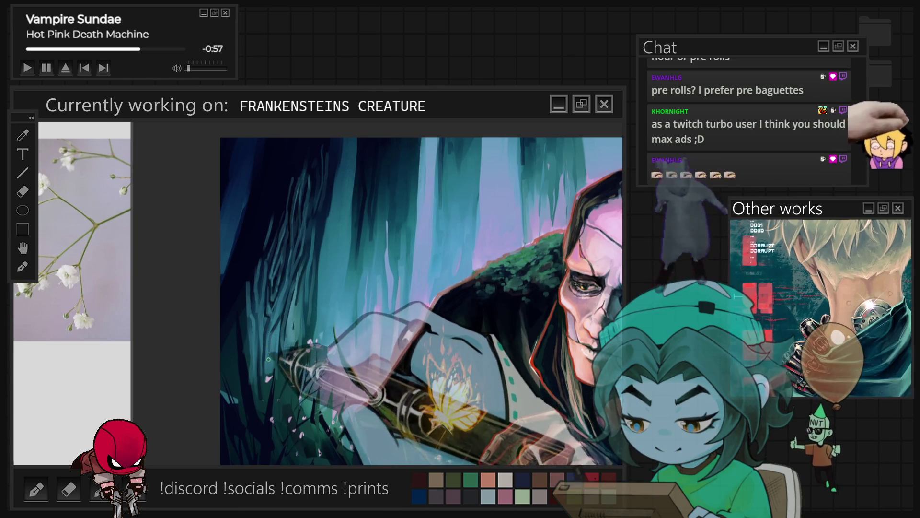
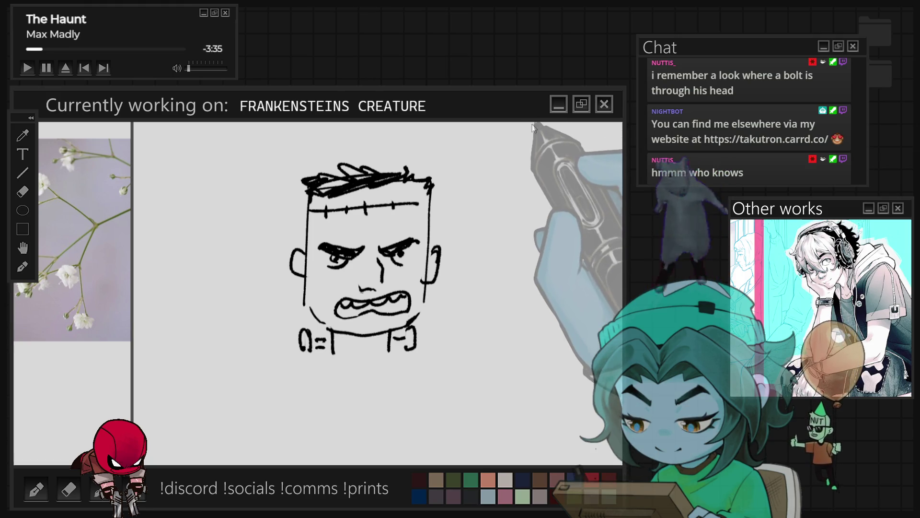
Paste the Frankenstein photo, enlarge it, and set it beside the creature sketch as a reference
key("ctrl+minus")
key("ctrl+minus")
key("ctrl+t")
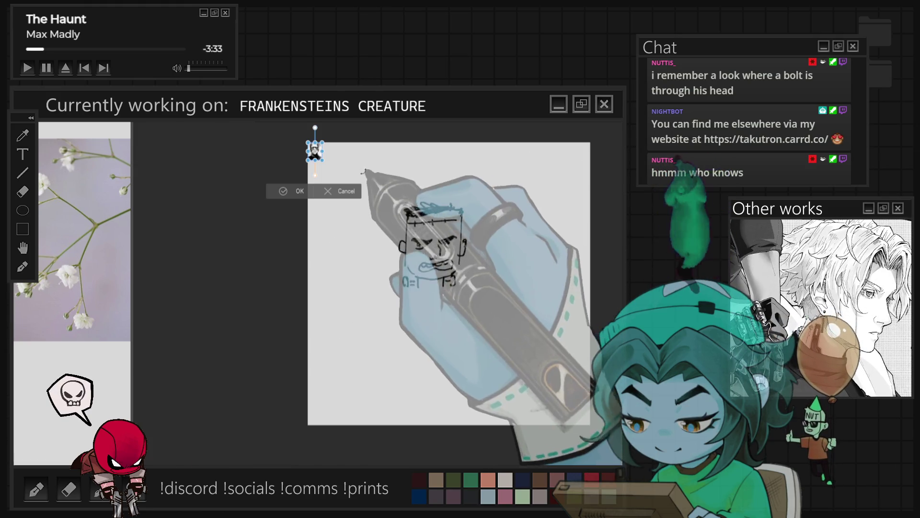
left_click_drag(322, 160, 366, 205)
left_click_drag(337, 171, 357, 239)
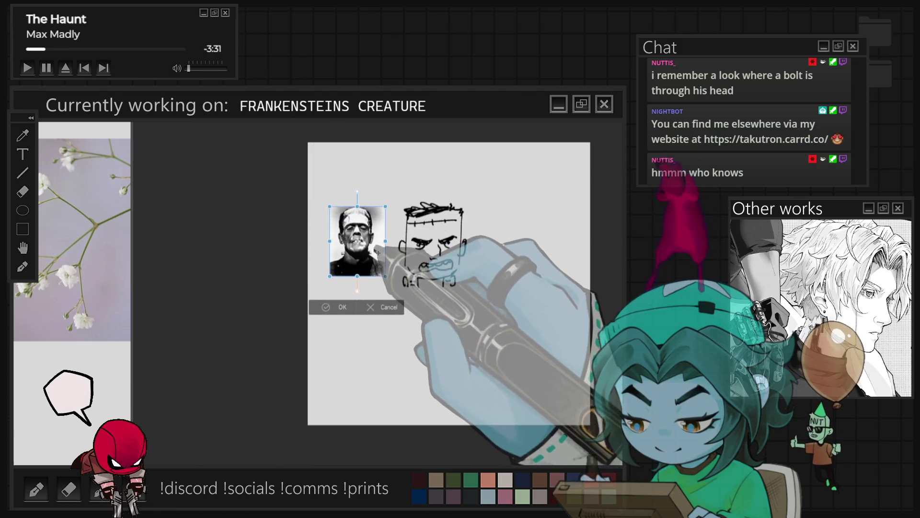
left_click(330, 312)
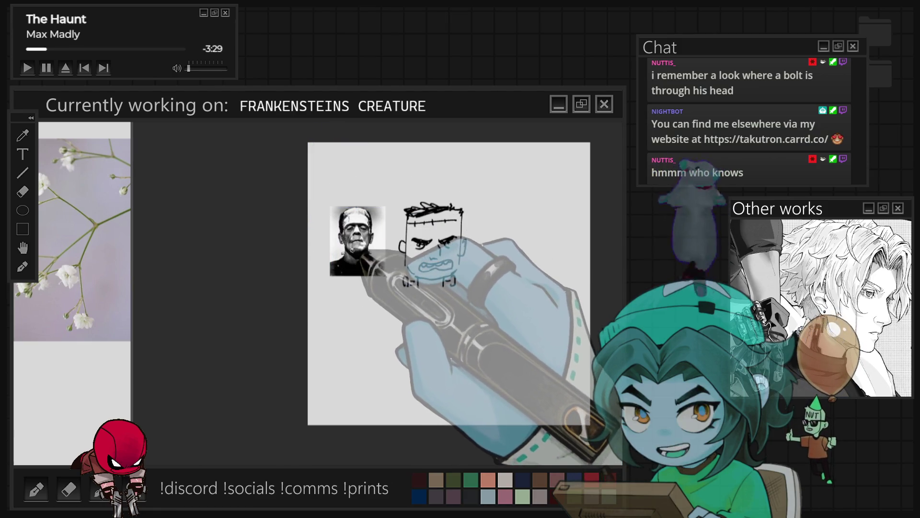
key("ctrl+plus")
scroll(368, 180, "up", 3)
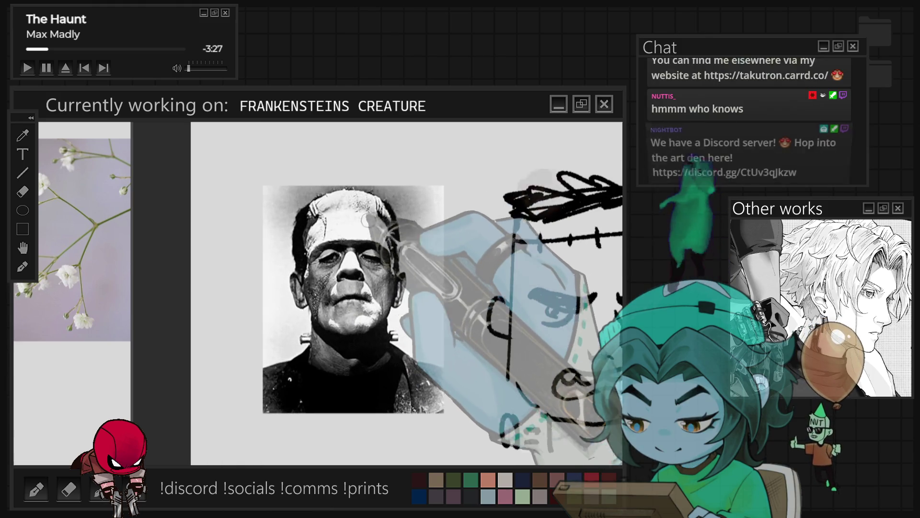
scroll(271, 215, "down", 3)
scroll(498, 283, "up", 2)
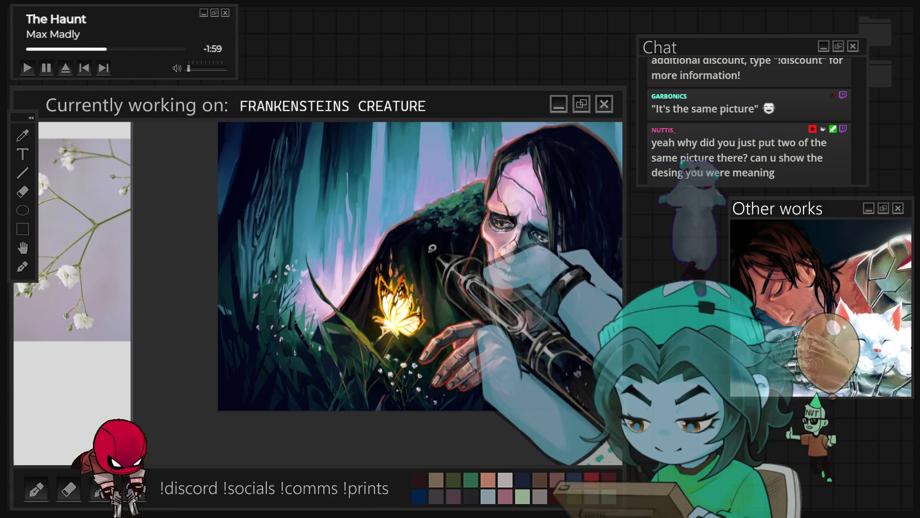
scroll(284, 363, "up", 2)
scroll(284, 364, "down", 2)
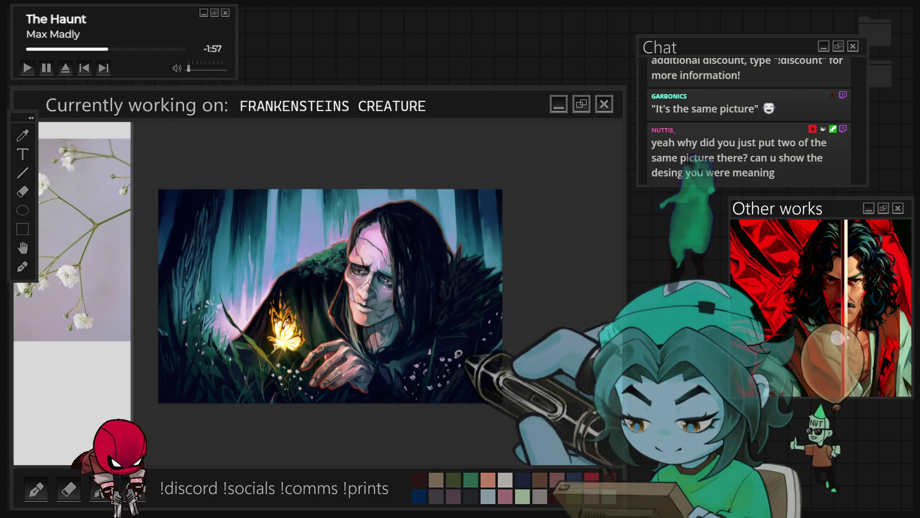
scroll(397, 400, "up", 1)
scroll(335, 393, "down", 1)
scroll(258, 382, "up", 2)
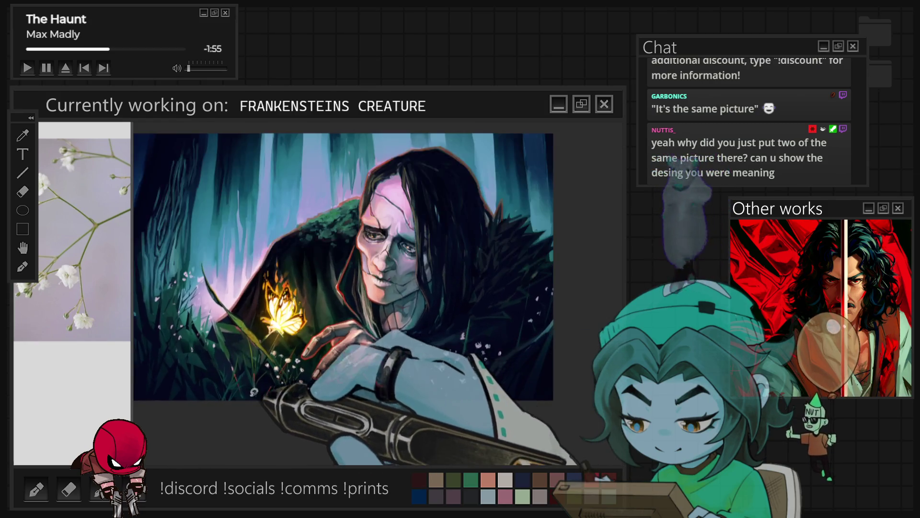
scroll(527, 360, "up", 1)
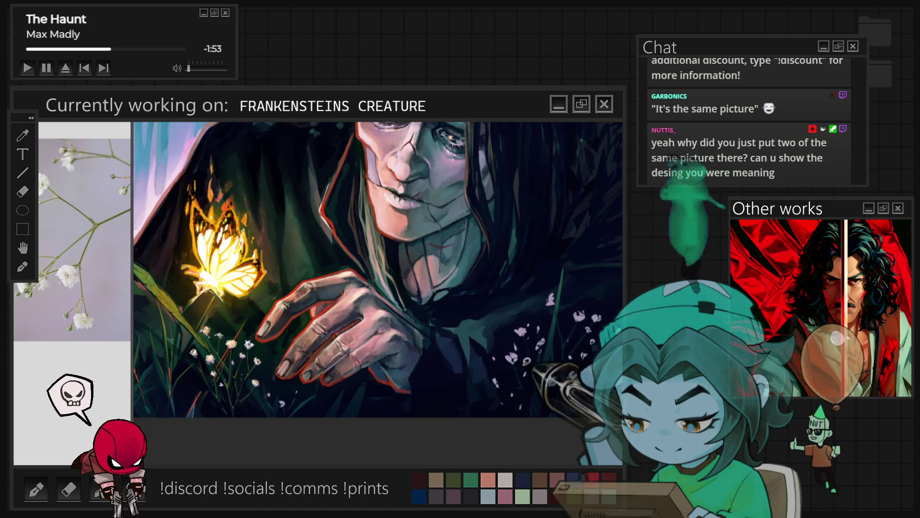
scroll(262, 321, "up", 3)
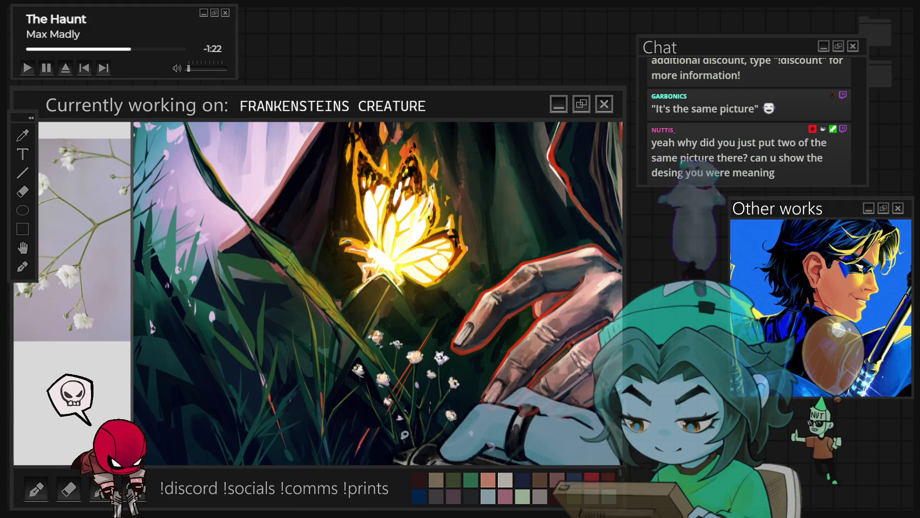
scroll(496, 326, "down", 3)
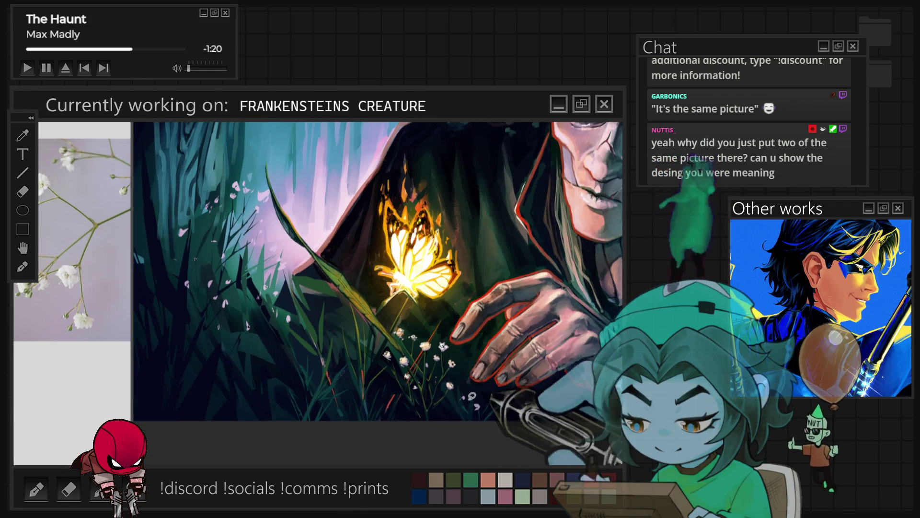
scroll(379, 268, "down", 3)
scroll(379, 268, "down", 2)
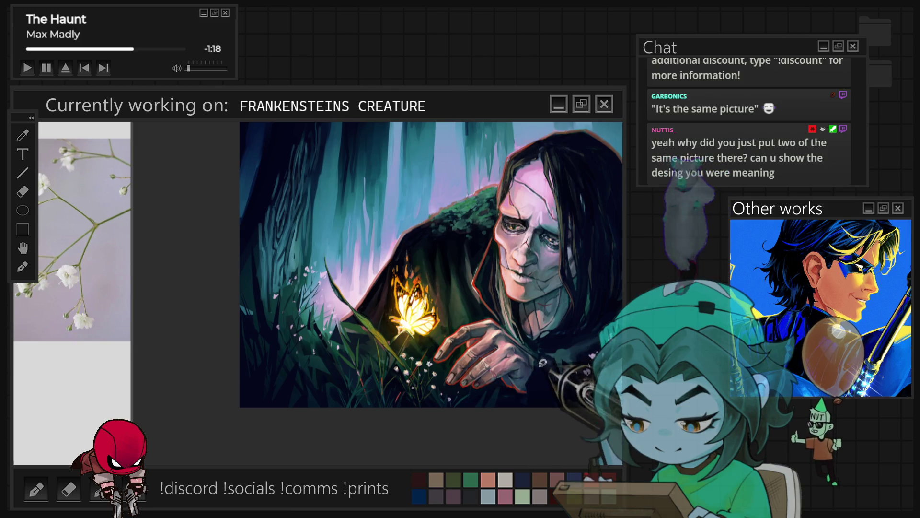
Fit the painting in view, pan to the face, and undo twice to restore the earlier hand rotation
scroll(543, 362, "up", 3)
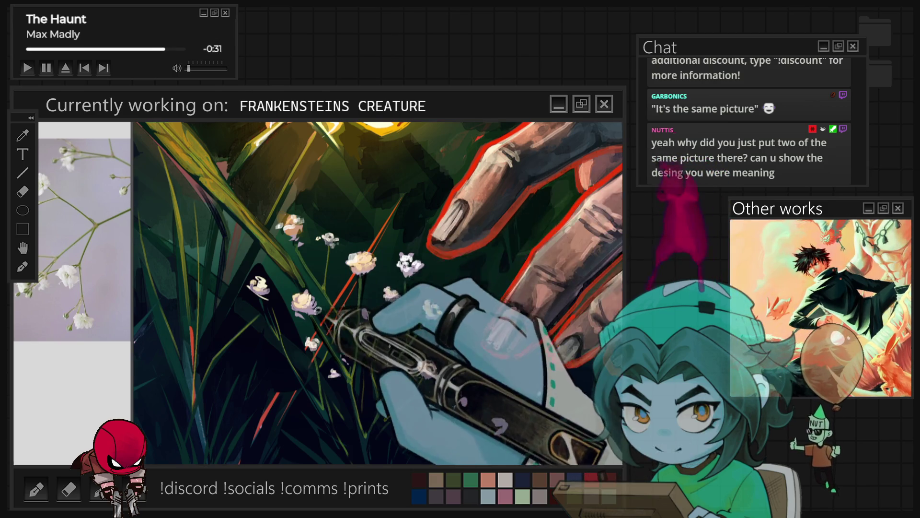
scroll(498, 312, "down", 5)
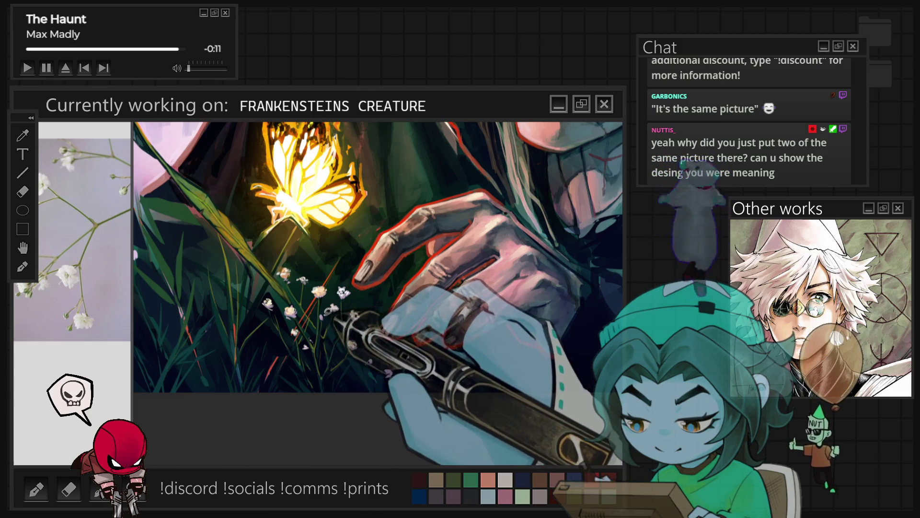
key("ctrl+0")
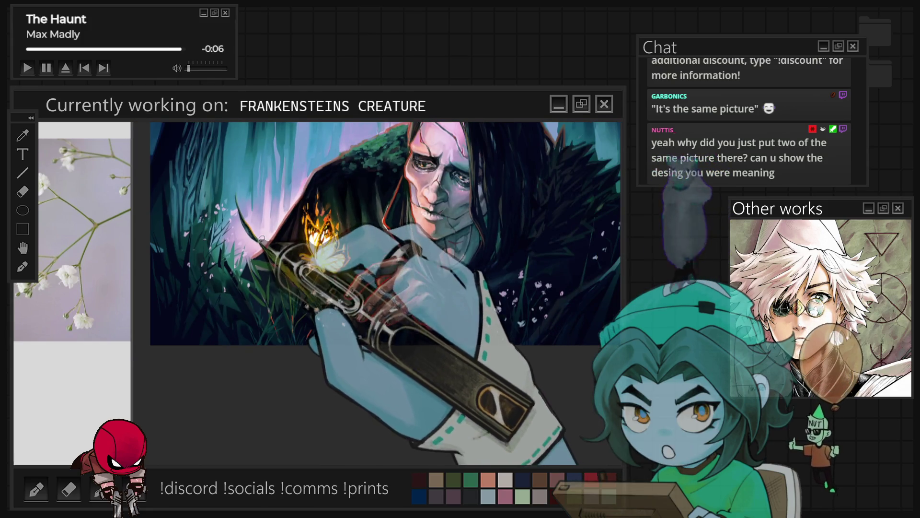
scroll(374, 345, "up", 3)
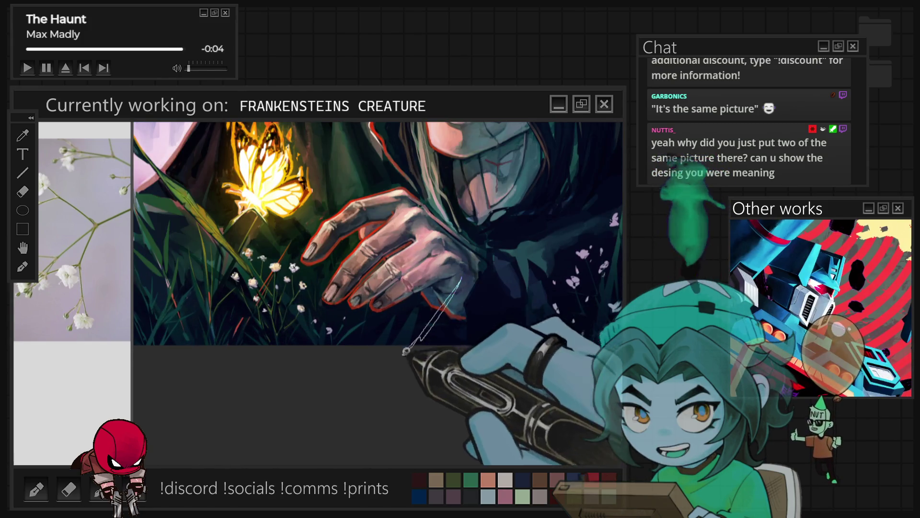
scroll(491, 357, "down", 3)
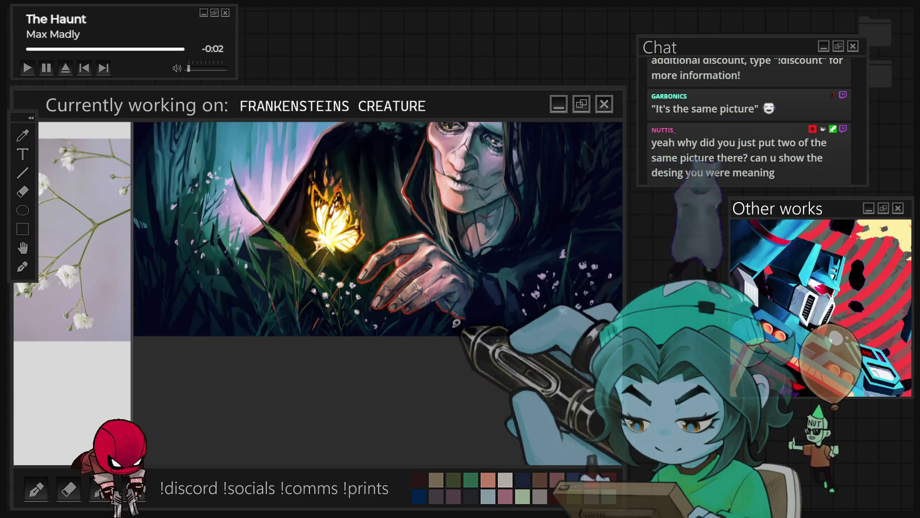
scroll(494, 349, "up", 2)
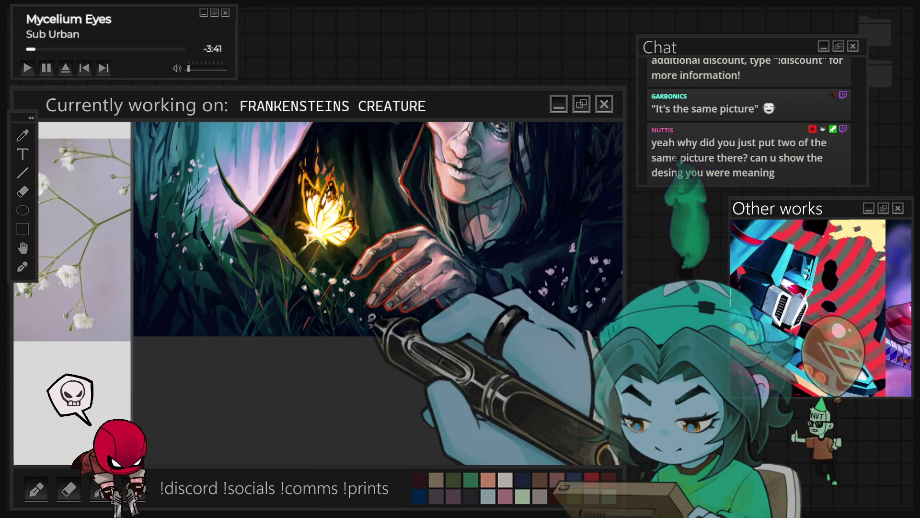
left_click_drag(564, 231, 497, 284)
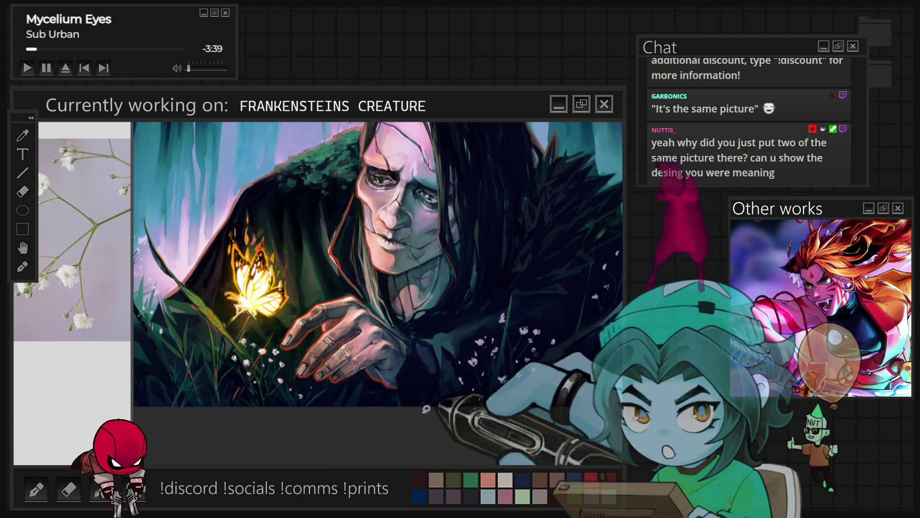
key("ctrl+z")
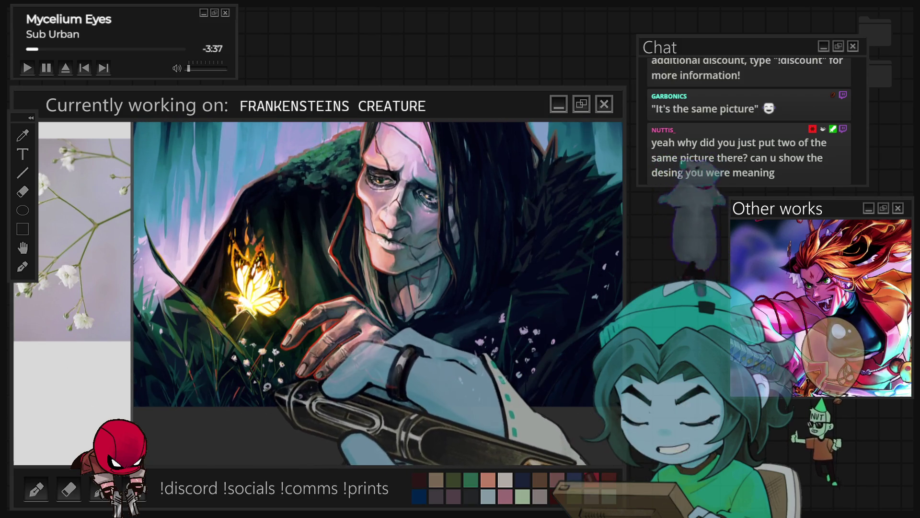
key("ctrl+z")
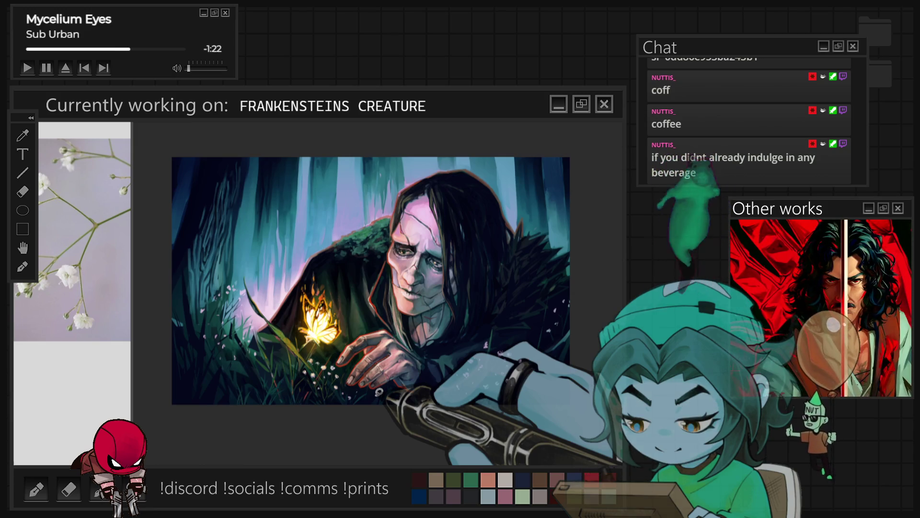
scroll(481, 440, "up", 1)
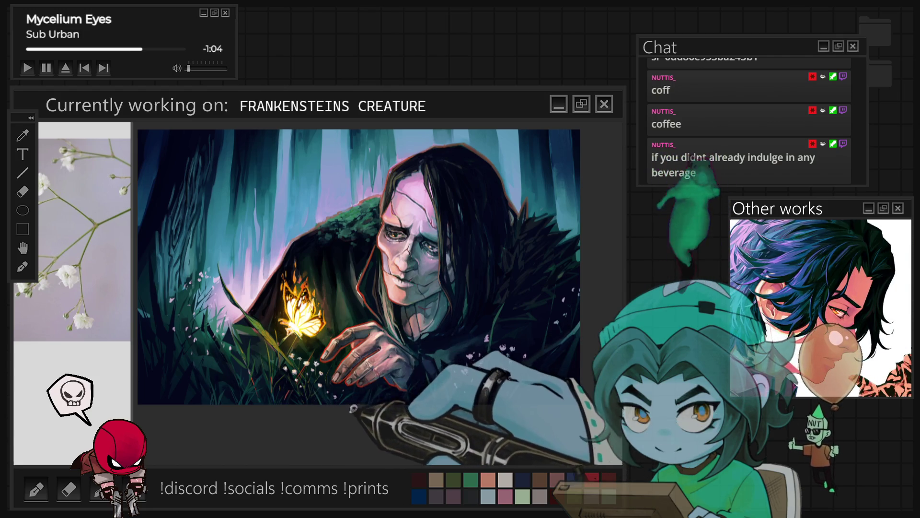
key("ctrl+minus")
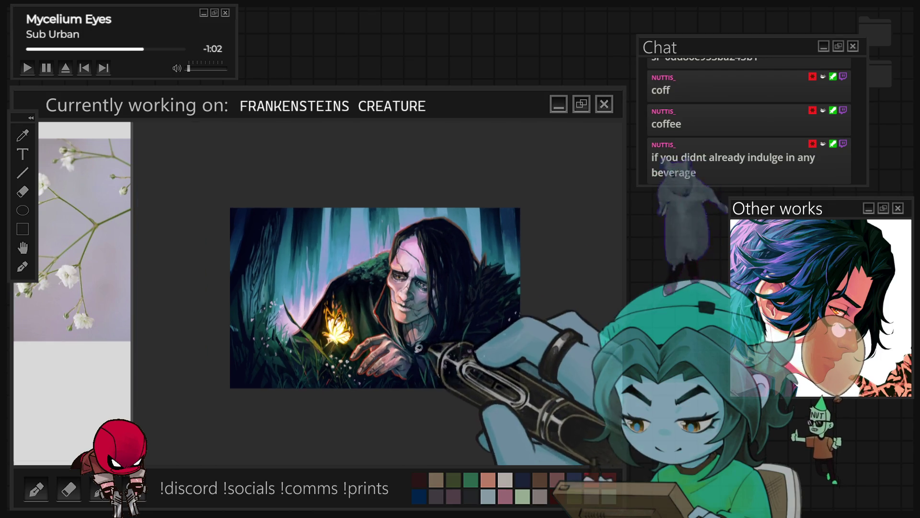
scroll(442, 400, "up", 2)
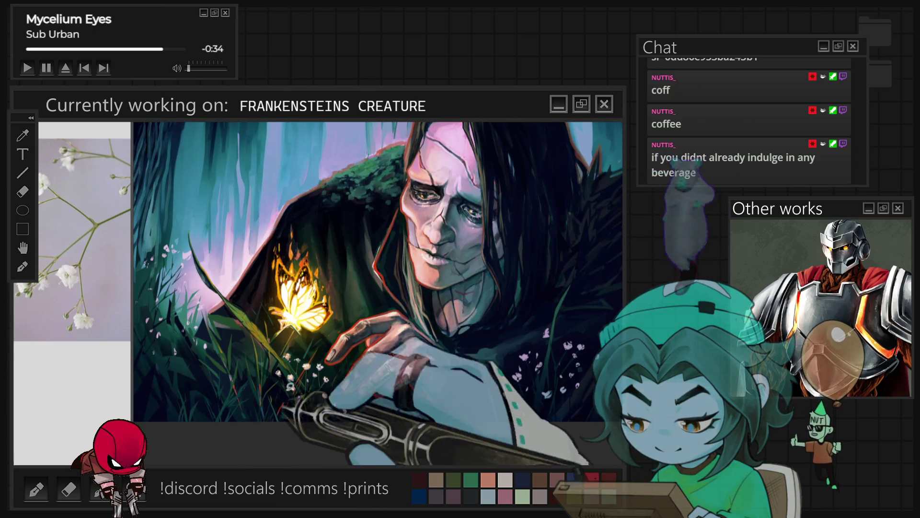
Rotate the hand to a steep diagonal under the butterfly, then shift it right and upward
scroll(290, 386, "down", 2)
scroll(242, 342, "up", 5)
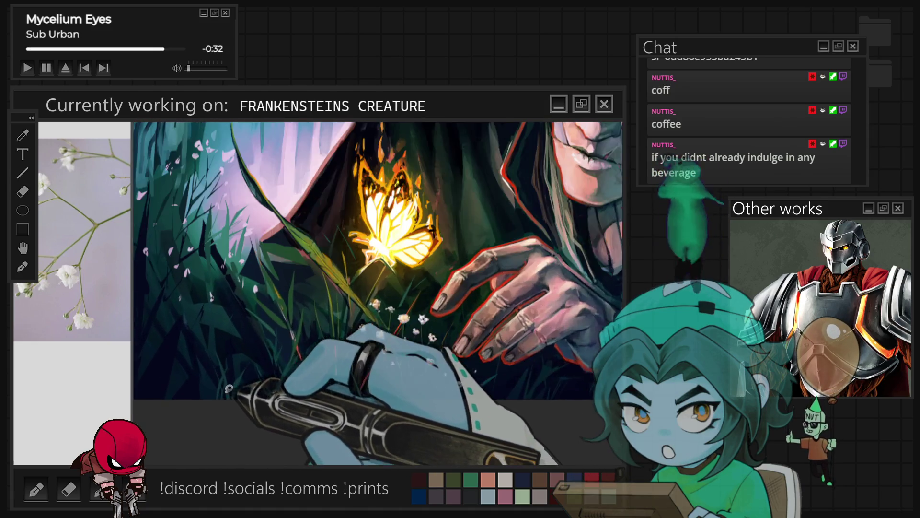
mouse_move(242, 341)
left_mouse_down()
mouse_move(230, 236)
mouse_move(250, 342)
mouse_move(268, 330)
mouse_move(268, 364)
mouse_move(260, 345)
left_mouse_up()
left_click_drag(385, 160, 336, 293)
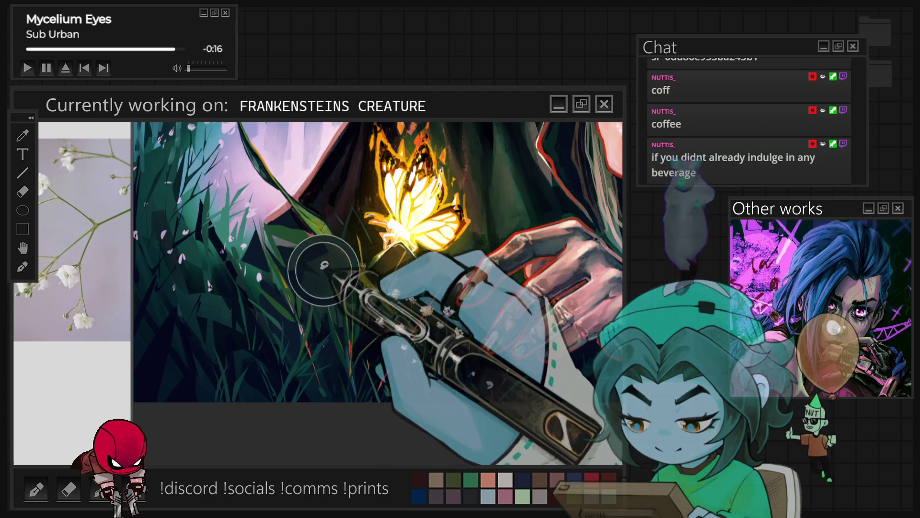
mouse_move(331, 266)
left_mouse_down()
mouse_move(337, 241)
mouse_move(295, 238)
mouse_move(323, 246)
mouse_move(373, 235)
mouse_move(421, 247)
mouse_move(479, 320)
left_mouse_up()
mouse_move(457, 272)
left_mouse_down()
mouse_move(580, 268)
mouse_move(588, 170)
left_mouse_up()
scroll(585, 169, "down", 5)
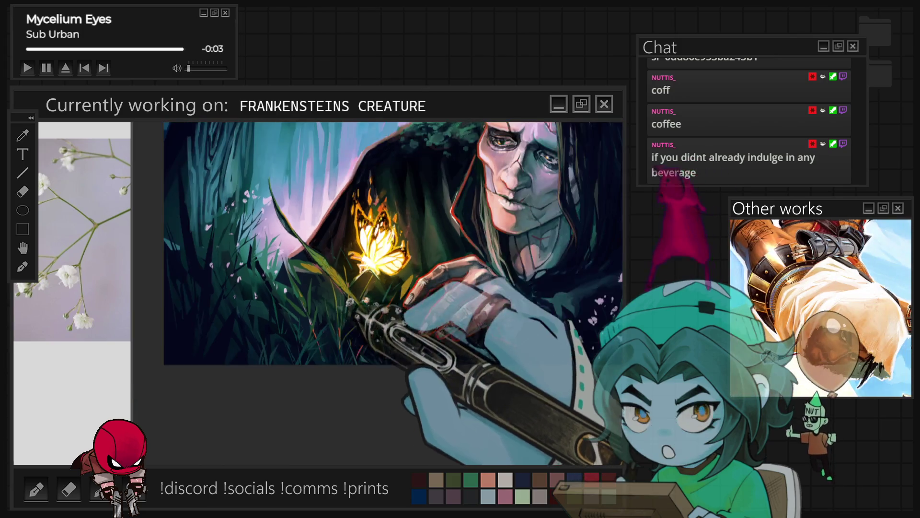
scroll(377, 280, "up", 3)
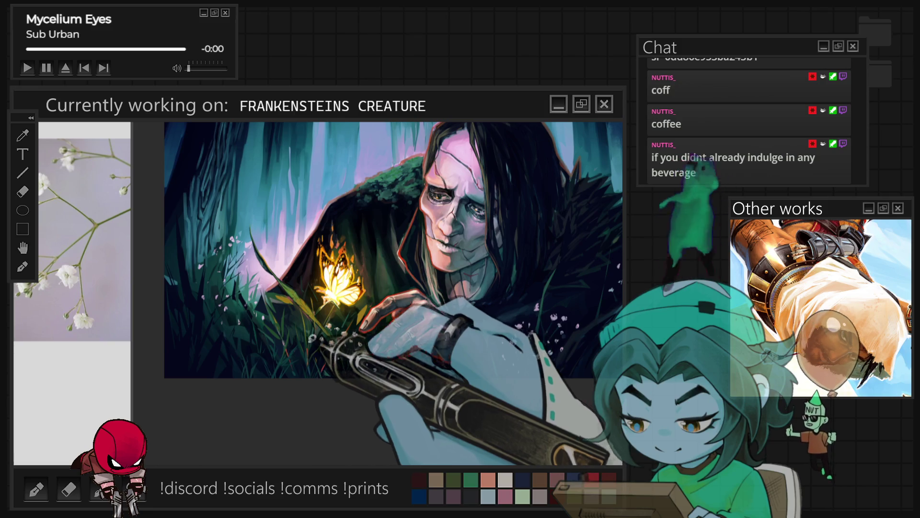
scroll(425, 281, "down", 1)
scroll(425, 281, "up", 1)
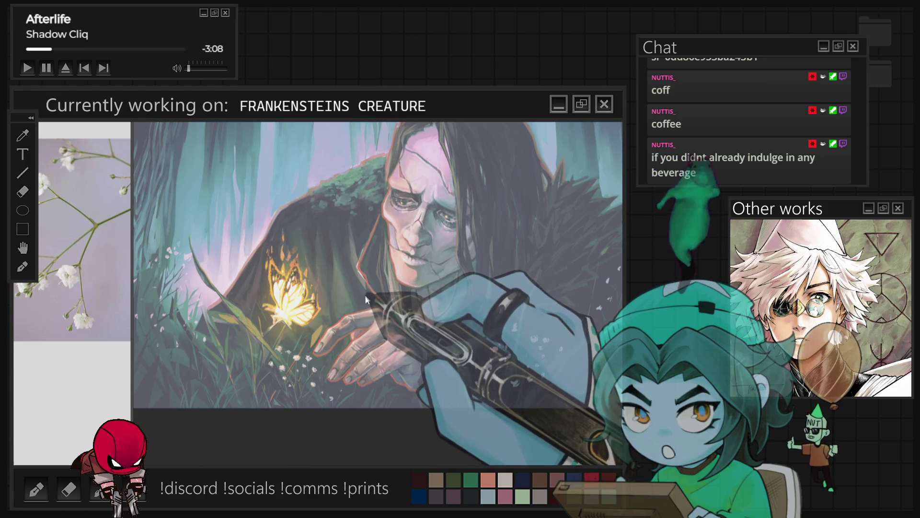
Lasso around the creature's head, shoulder and hand, undoing one stray stroke before closing the loop
mouse_move(367, 301)
left_mouse_down()
mouse_move(297, 345)
mouse_move(240, 288)
mouse_move(336, 220)
mouse_move(377, 297)
left_mouse_up()
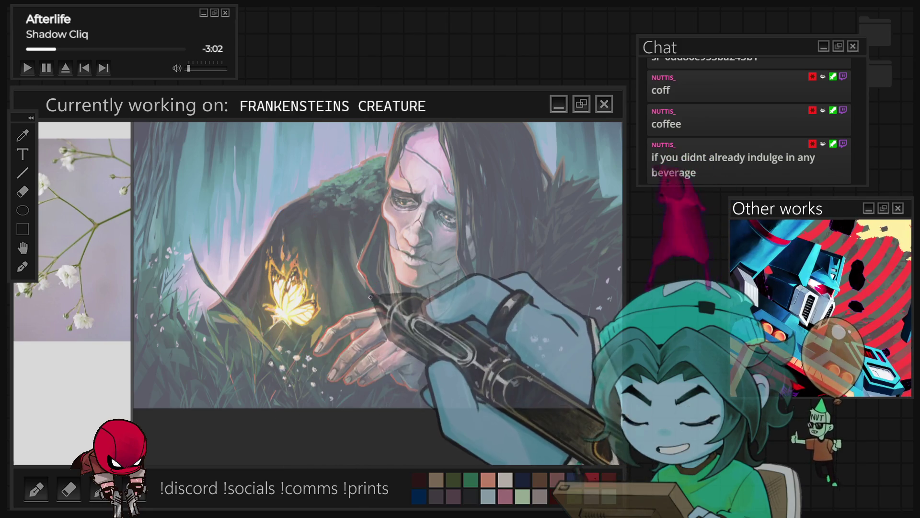
mouse_move(379, 302)
left_mouse_down()
mouse_move(374, 228)
mouse_move(318, 271)
left_mouse_up()
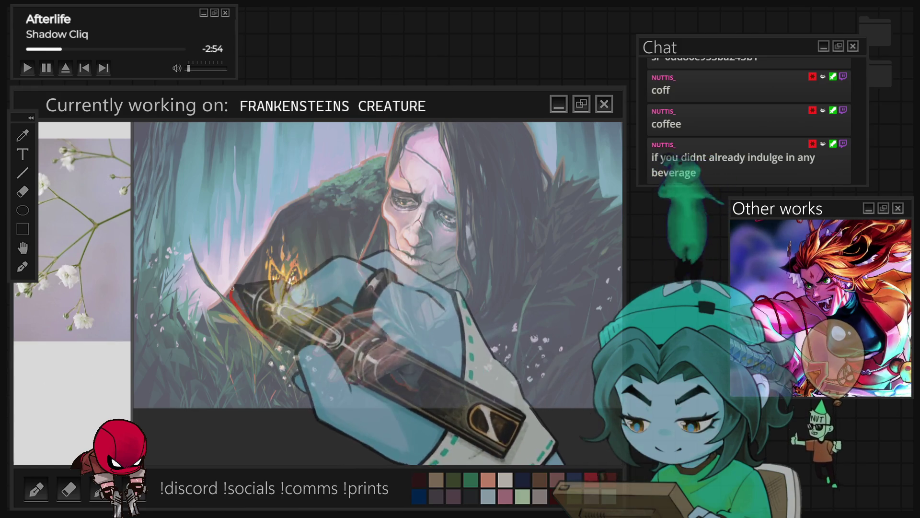
mouse_move(269, 340)
left_mouse_down()
mouse_move(407, 176)
mouse_move(454, 200)
mouse_move(422, 177)
mouse_move(364, 341)
mouse_move(278, 313)
left_mouse_up()
key("ctrl+z")
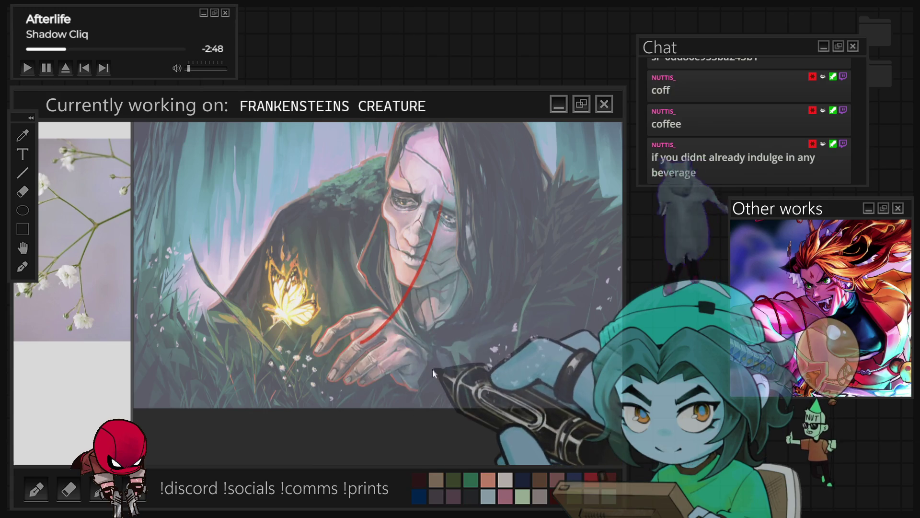
mouse_move(424, 365)
left_mouse_down()
mouse_move(379, 369)
mouse_move(364, 345)
mouse_move(290, 331)
mouse_move(227, 294)
left_mouse_up()
mouse_move(427, 278)
left_mouse_down()
mouse_move(384, 364)
mouse_move(287, 345)
mouse_move(250, 307)
left_mouse_up()
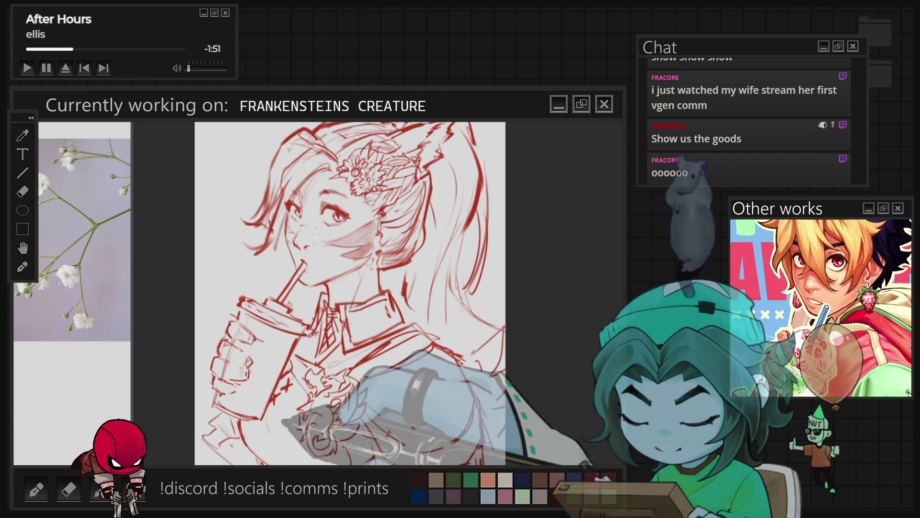
Zoom the girl sketch out and in, then switch back to the Frankenstein painting canvas
key("ctrl+minus")
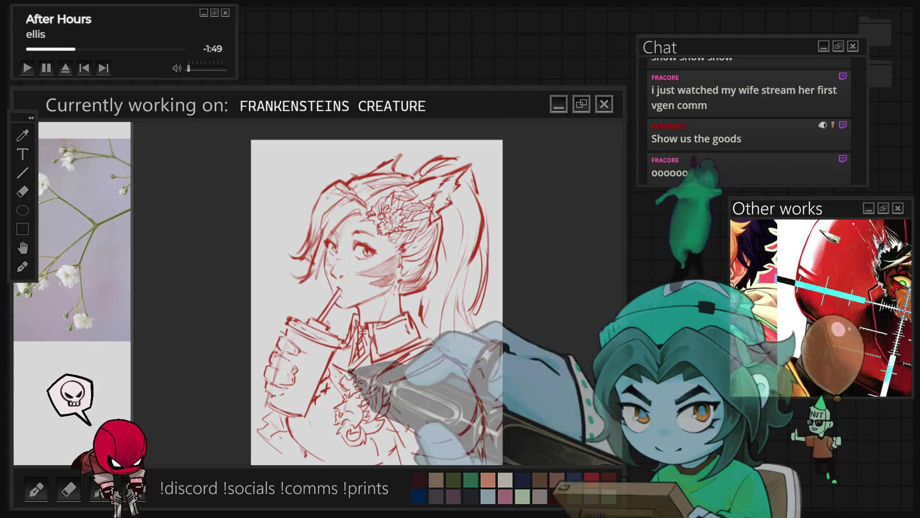
key("ctrl+plus")
key("ctrl+plus")
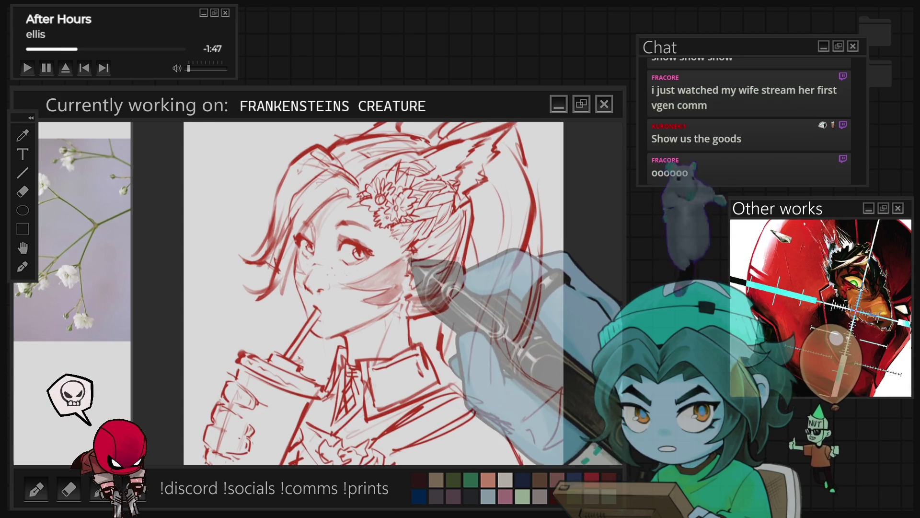
key("ctrl+minus")
key("ctrl+plus")
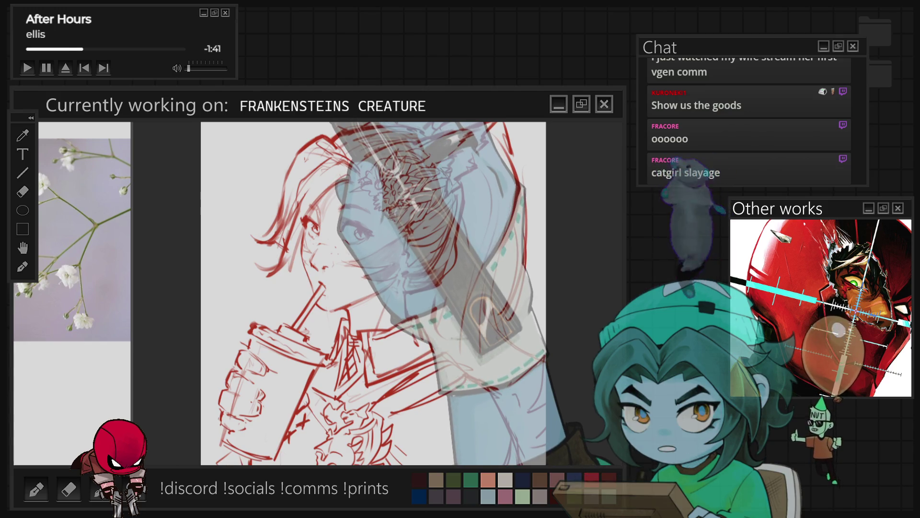
key("ctrl+Tab")
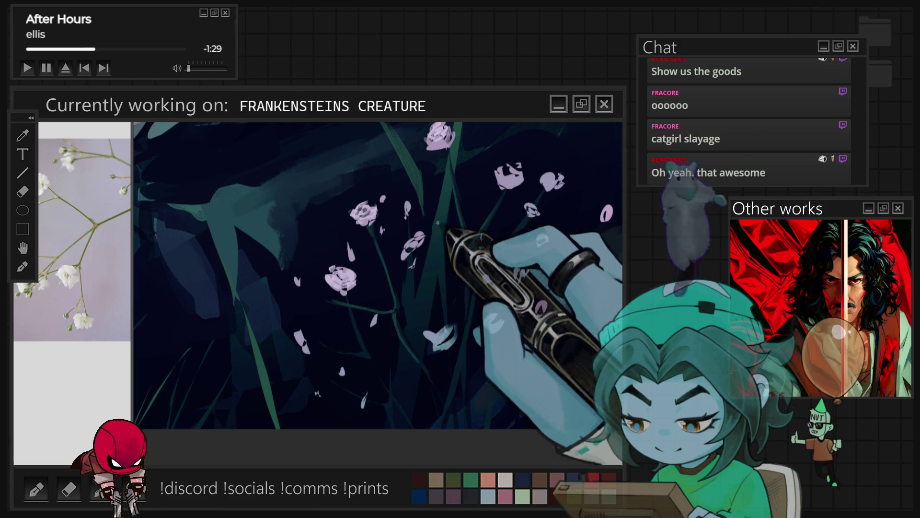
scroll(438, 223, "up", 3)
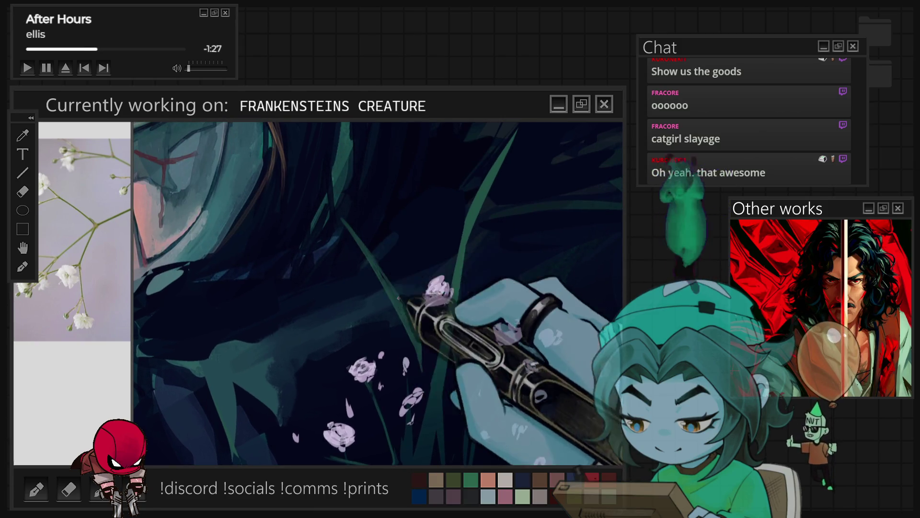
scroll(449, 267, "down", 3)
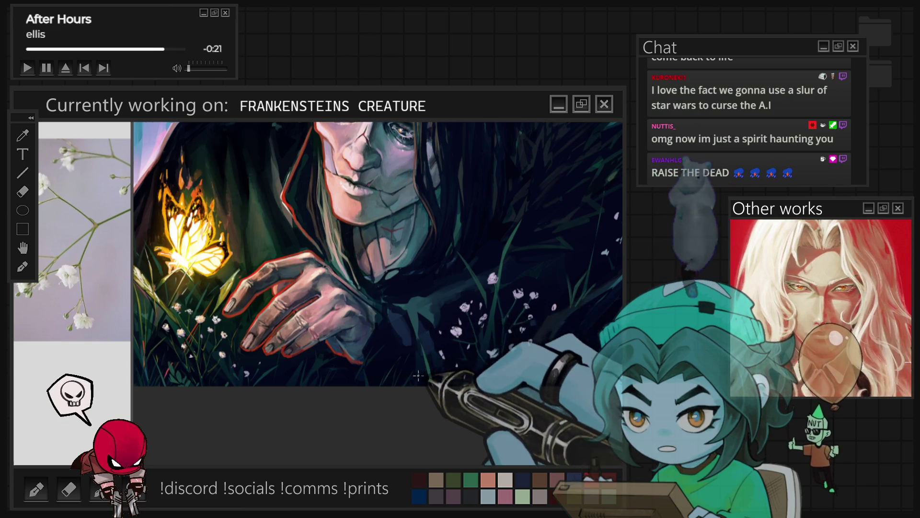
key("ctrl+0")
scroll(415, 373, "up", 5)
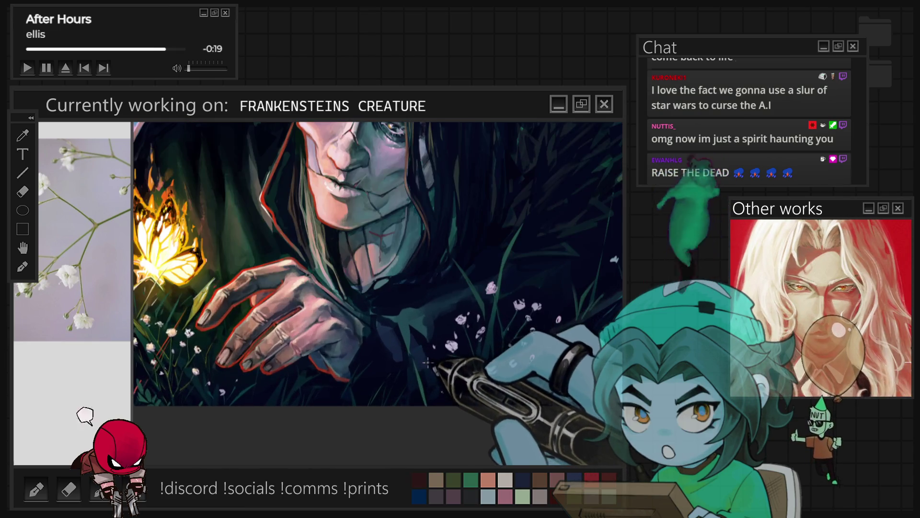
scroll(413, 364, "up", 4)
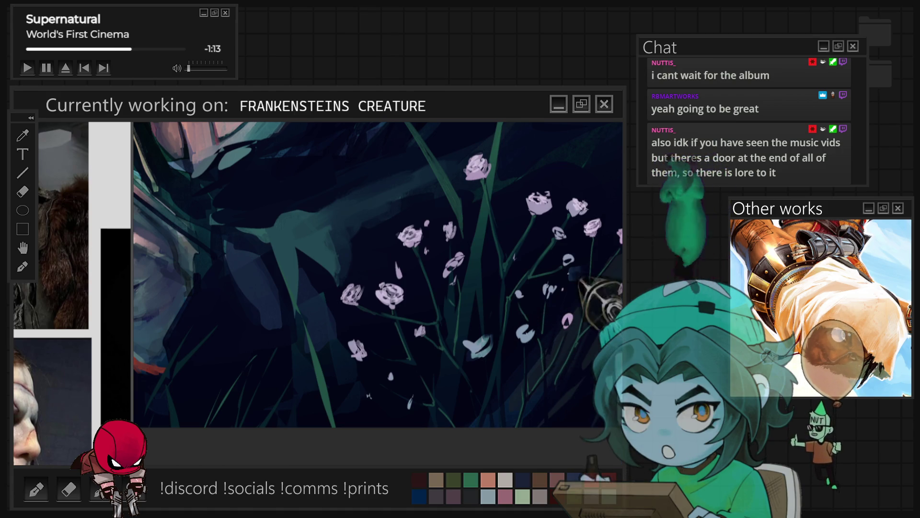
Fit the whole flower-dotted painting in view to review it, then switch to a blank canvas
scroll(516, 378, "down", 5)
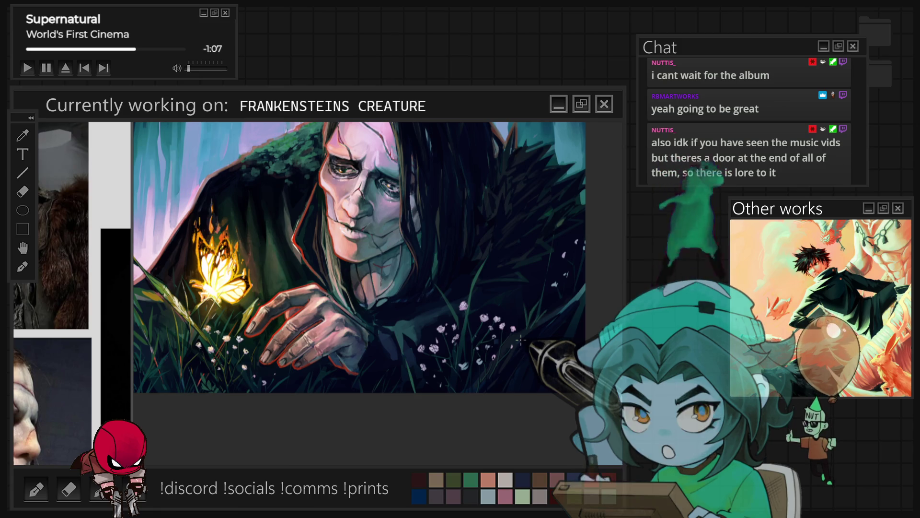
scroll(521, 340, "up", 3)
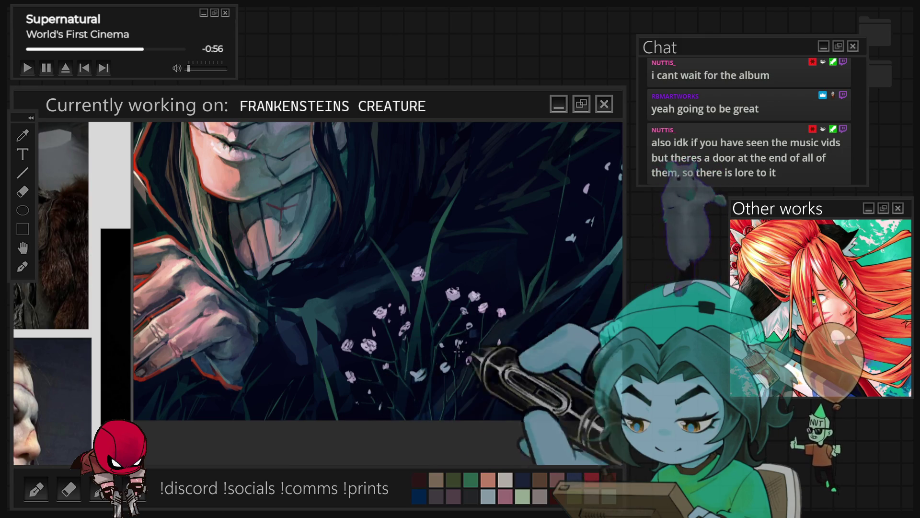
key("ctrl+0")
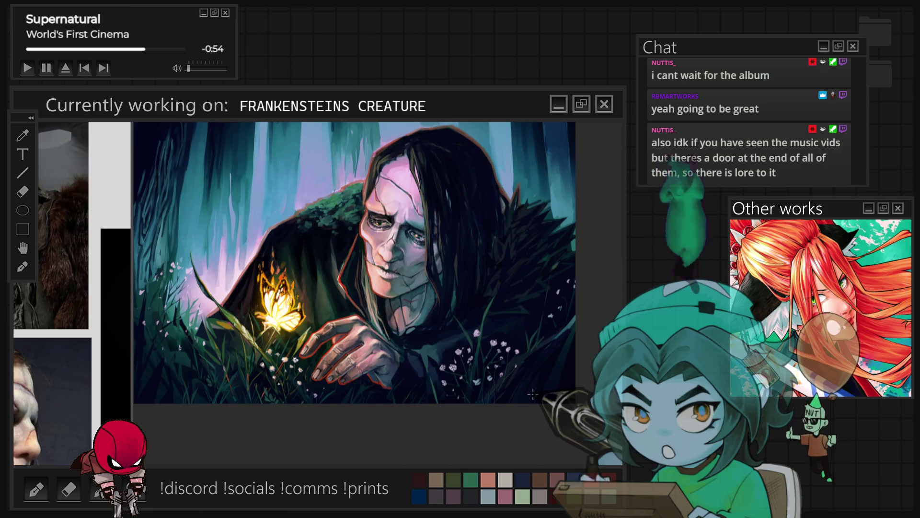
scroll(532, 394, "up", 5)
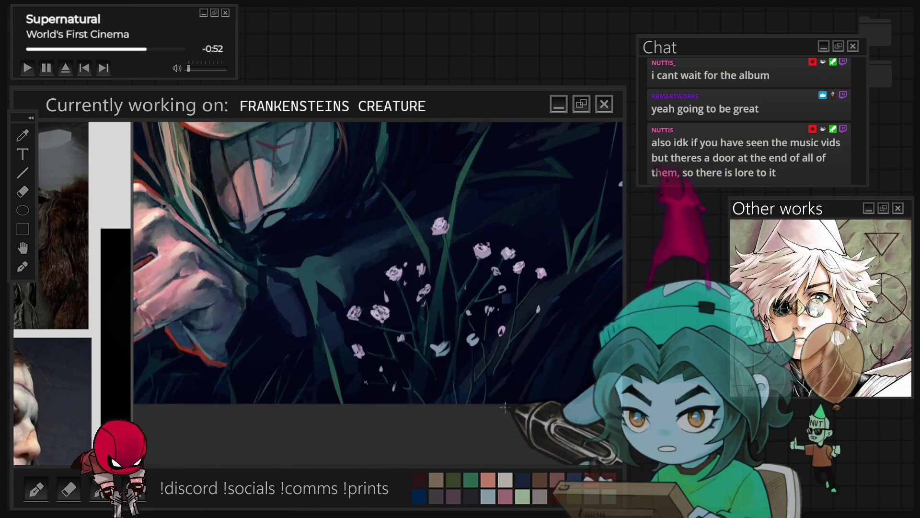
scroll(506, 407, "up", 2)
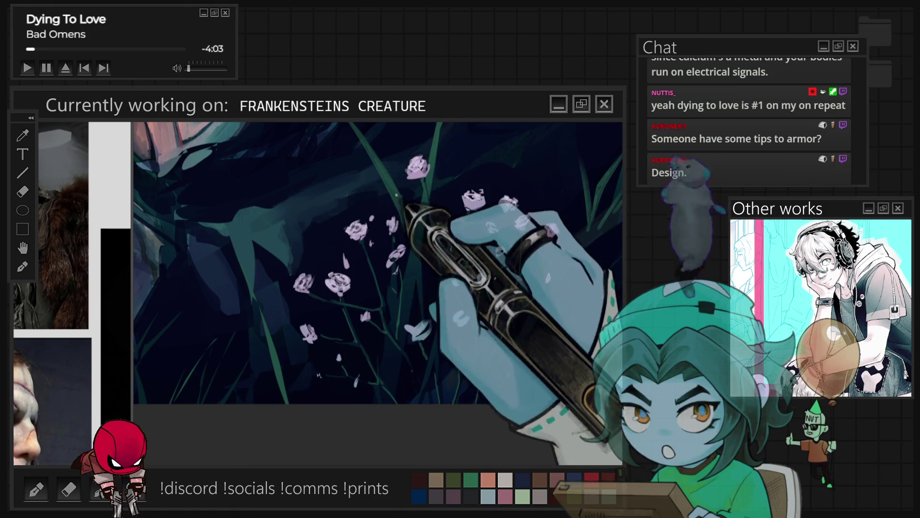
scroll(407, 355, "down", 5)
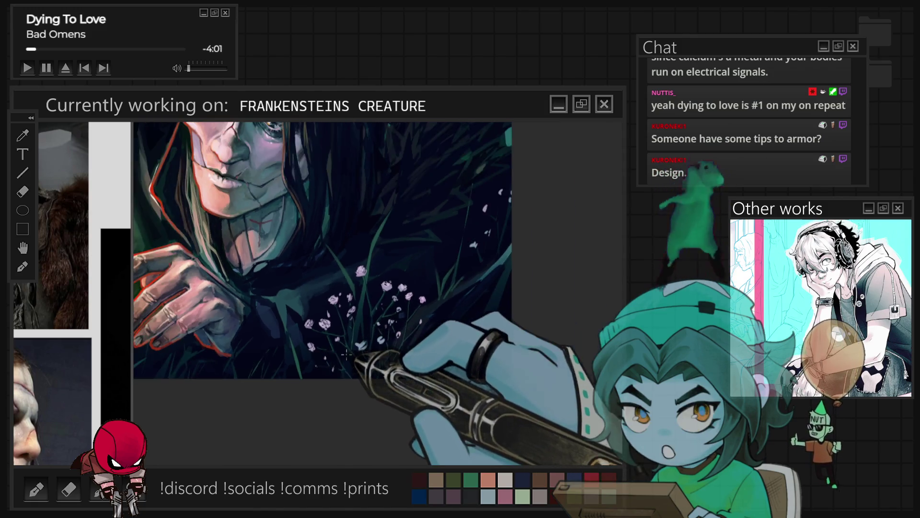
scroll(115, 266, "up", 3)
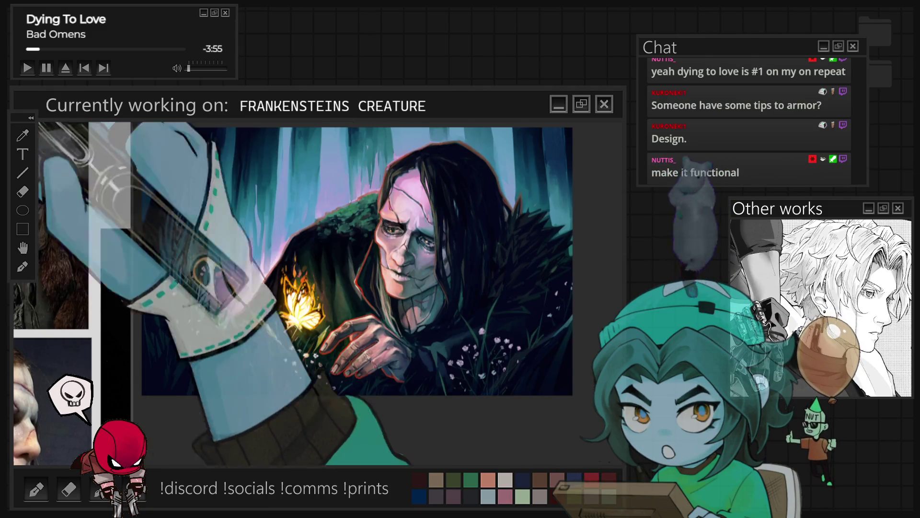
key("ctrl+Tab")
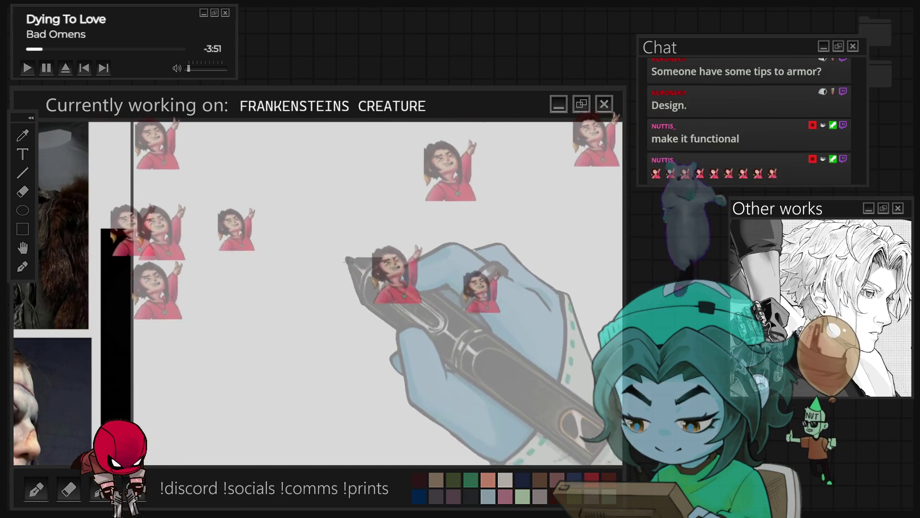
Sketch the chestplate outline: top line, left and right sides, and a doubled bottom curve
left_click_drag(350, 187, 453, 201)
left_click_drag(289, 222, 288, 350)
mouse_move(397, 229)
left_mouse_down()
mouse_move(409, 315)
mouse_move(399, 359)
left_mouse_up()
left_click_drag(286, 360, 407, 388)
mouse_move(462, 206)
left_mouse_down()
mouse_move(475, 298)
mouse_move(439, 376)
left_mouse_up()
mouse_move(283, 362)
left_mouse_down()
mouse_move(267, 386)
mouse_move(458, 419)
left_mouse_up()
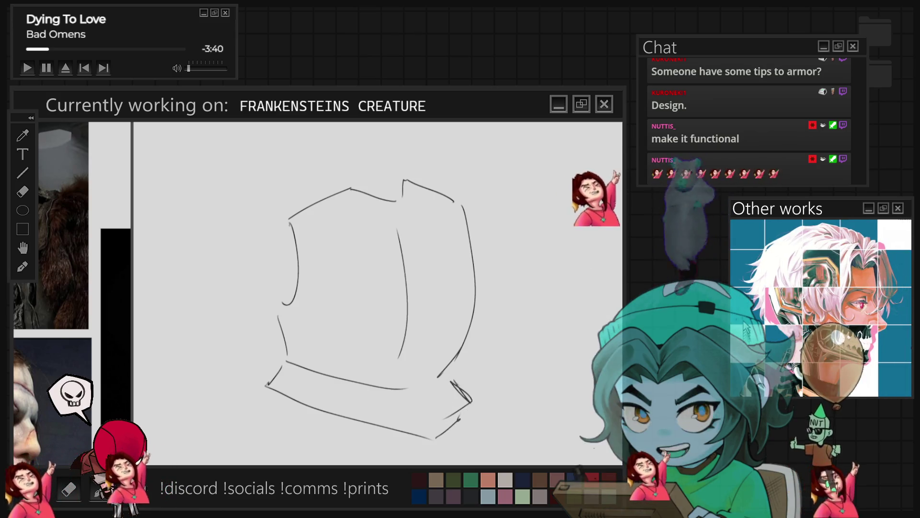
mouse_move(267, 387)
left_mouse_down()
mouse_move(431, 437)
mouse_move(423, 394)
left_mouse_up()
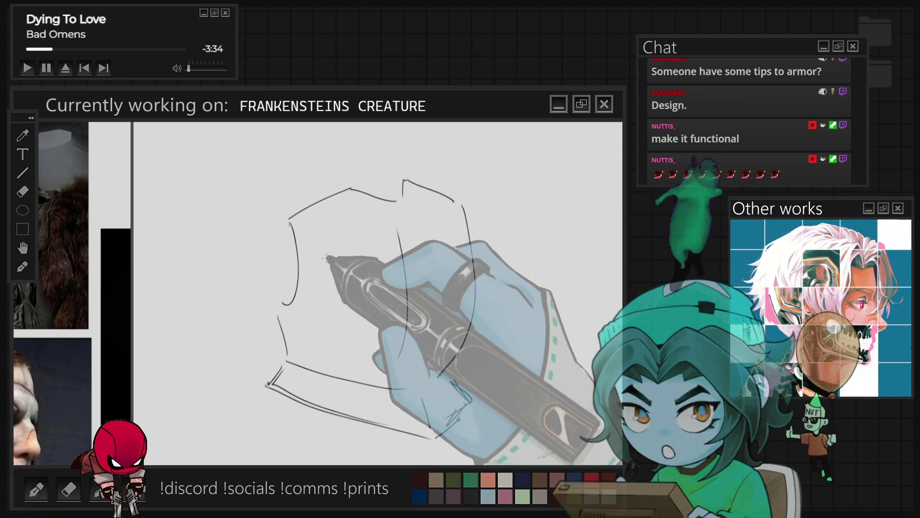
Redraw the chestplate's top edge with a neckline, zigzag and a short top-right diagonal
left_click_drag(343, 190, 415, 208)
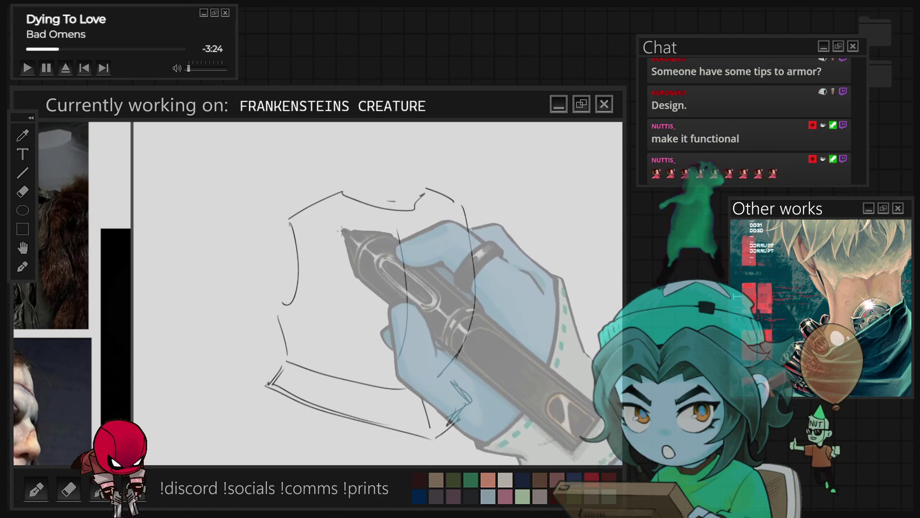
left_click_drag(320, 206, 396, 222)
mouse_move(306, 227)
left_mouse_down()
mouse_move(335, 223)
mouse_move(384, 239)
left_mouse_up()
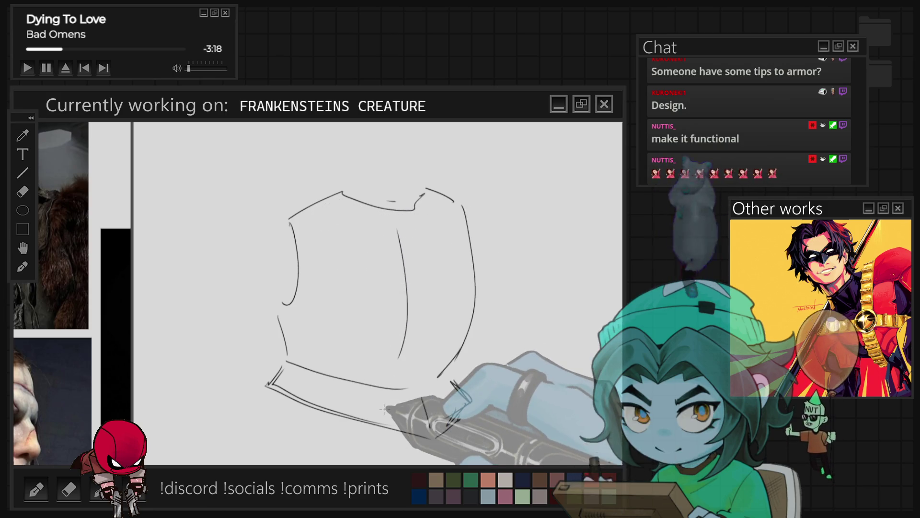
left_click_drag(405, 210, 421, 173)
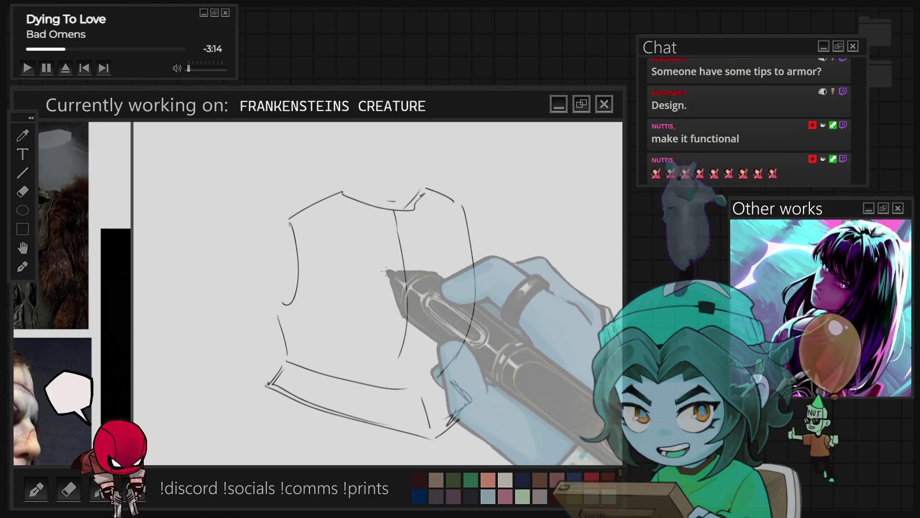
mouse_move(398, 296)
left_mouse_down()
mouse_move(378, 358)
mouse_move(385, 274)
left_mouse_up()
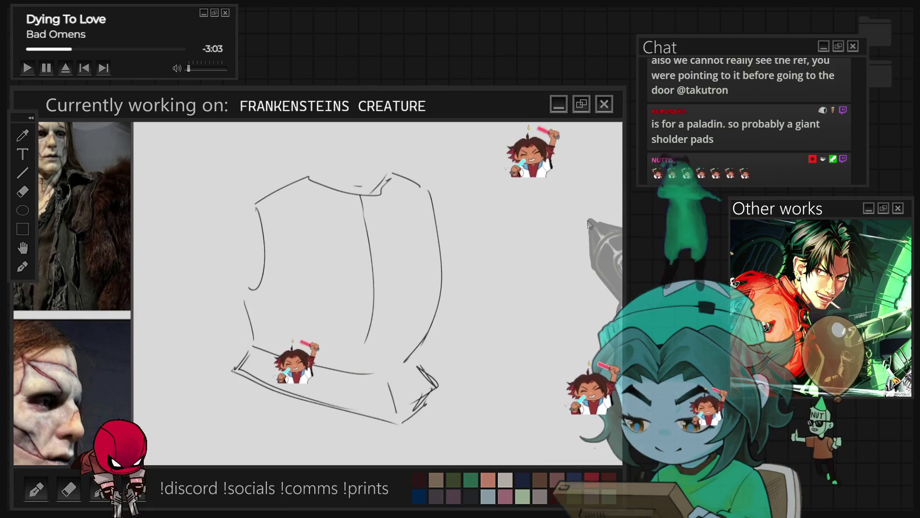
Sketch the left shoulder pad, undoing oversized attempts and settling on a smaller arc with a peak
mouse_move(228, 135)
left_mouse_down()
mouse_move(138, 261)
mouse_move(265, 201)
mouse_move(249, 288)
left_mouse_up()
mouse_move(153, 273)
left_mouse_down()
mouse_move(281, 242)
mouse_move(462, 247)
left_mouse_up()
key("ctrl+z")
key("ctrl+z")
key("ctrl+z")
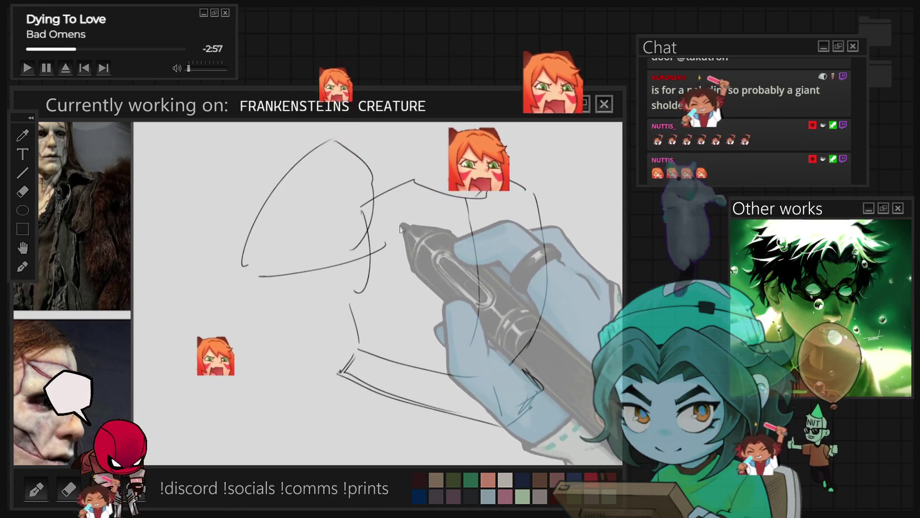
key("ctrl+z")
mouse_move(407, 263)
left_mouse_down()
mouse_move(225, 250)
mouse_move(237, 290)
left_mouse_up()
key("ctrl+z")
key("ctrl+z")
mouse_move(273, 263)
left_mouse_down()
mouse_move(338, 225)
mouse_move(280, 278)
left_mouse_up()
mouse_move(318, 185)
left_mouse_down()
mouse_move(335, 144)
mouse_move(388, 226)
left_mouse_up()
mouse_move(330, 126)
left_mouse_down()
mouse_move(263, 206)
mouse_move(248, 314)
mouse_move(364, 288)
left_mouse_up()
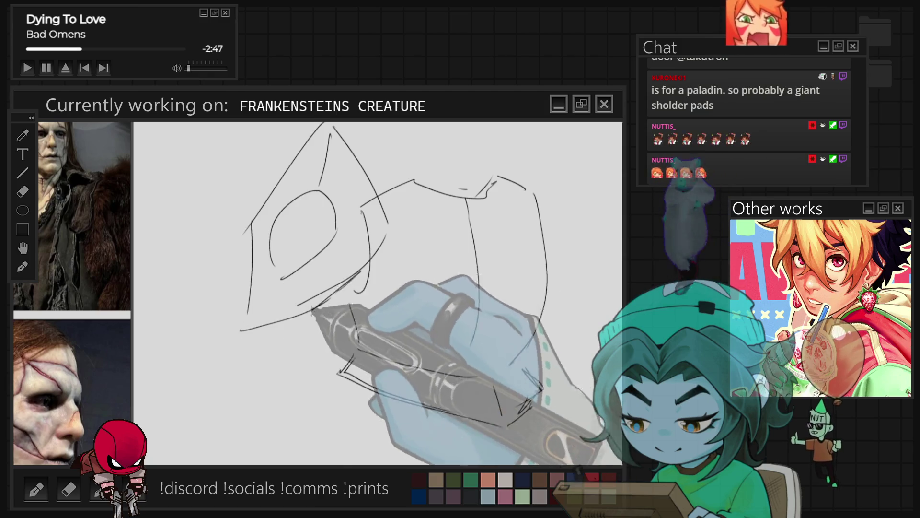
Begin the right shoulder pad and rework the chestplate's bottom edge and doubled right side
mouse_move(546, 124)
left_mouse_down()
mouse_move(540, 179)
mouse_move(605, 253)
left_mouse_up()
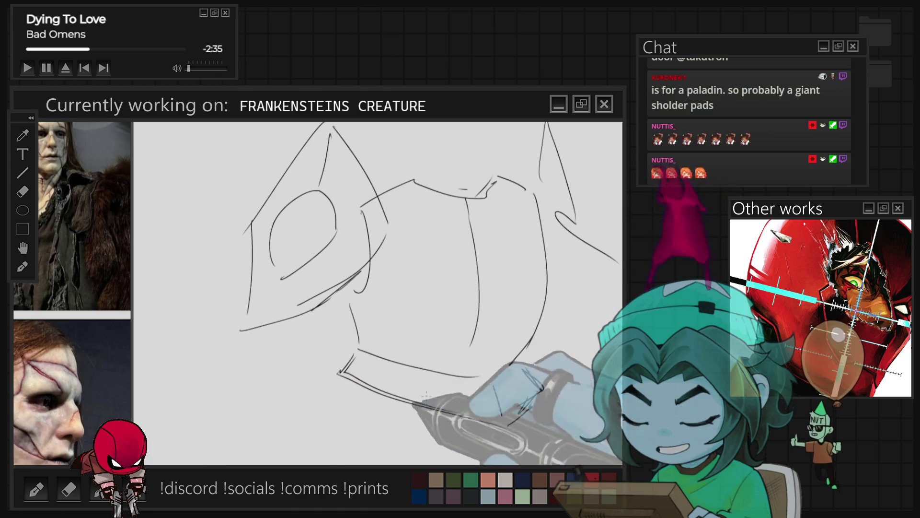
left_click_drag(345, 379, 543, 390)
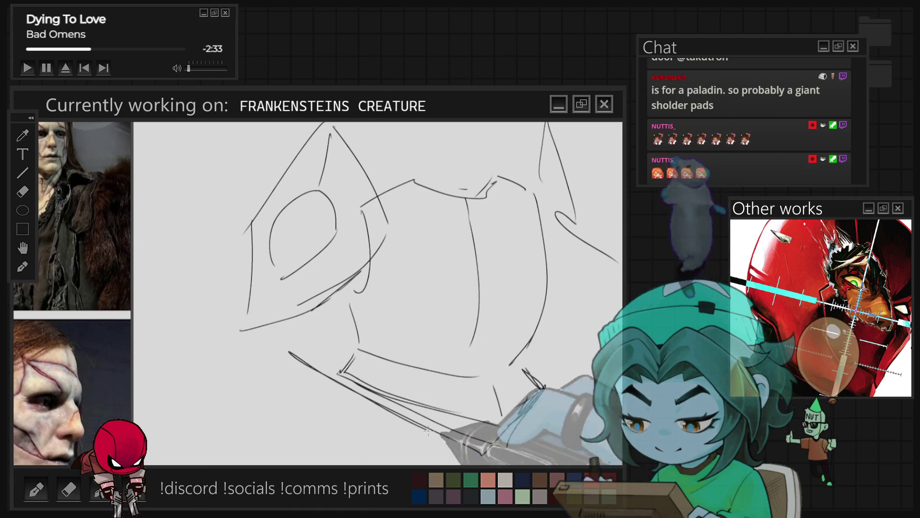
left_click_drag(249, 213, 241, 300)
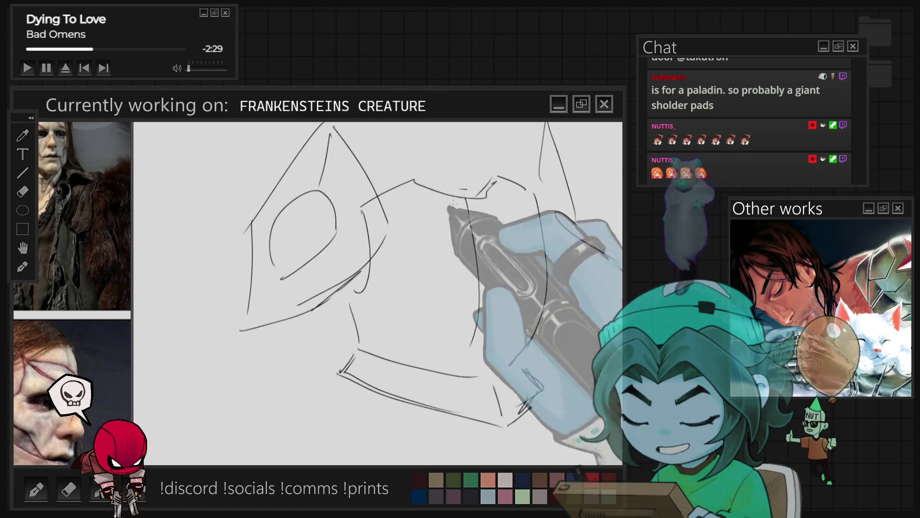
left_click_drag(542, 210, 524, 368)
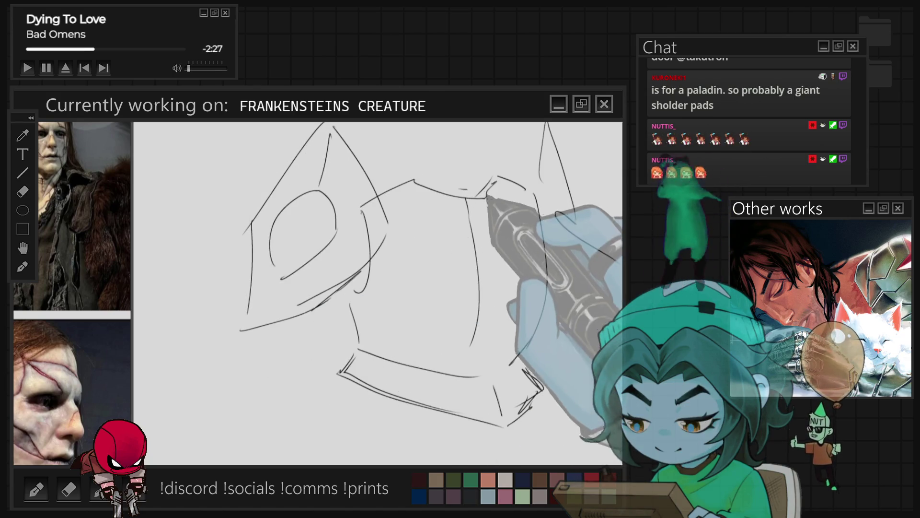
Draw a four-point sparkle at the upper left, replacing a stray oval
left_click_drag(185, 154, 196, 168)
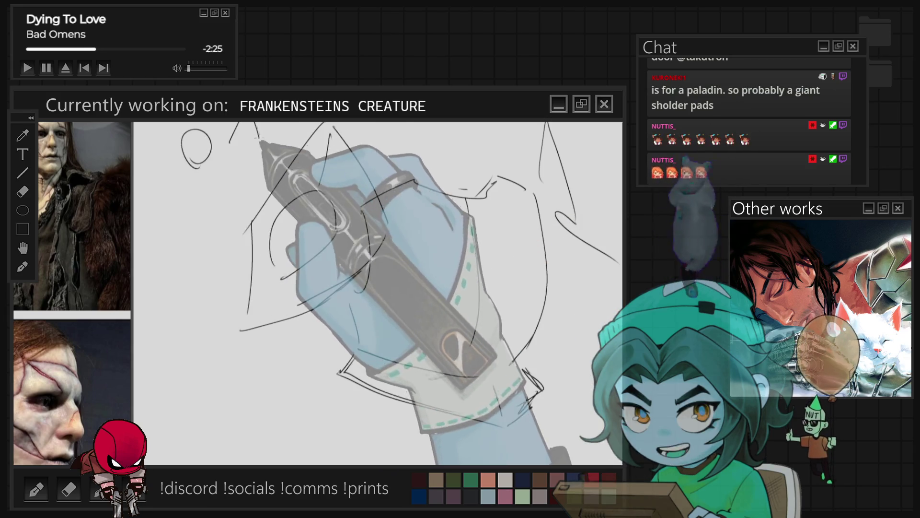
key("ctrl+z")
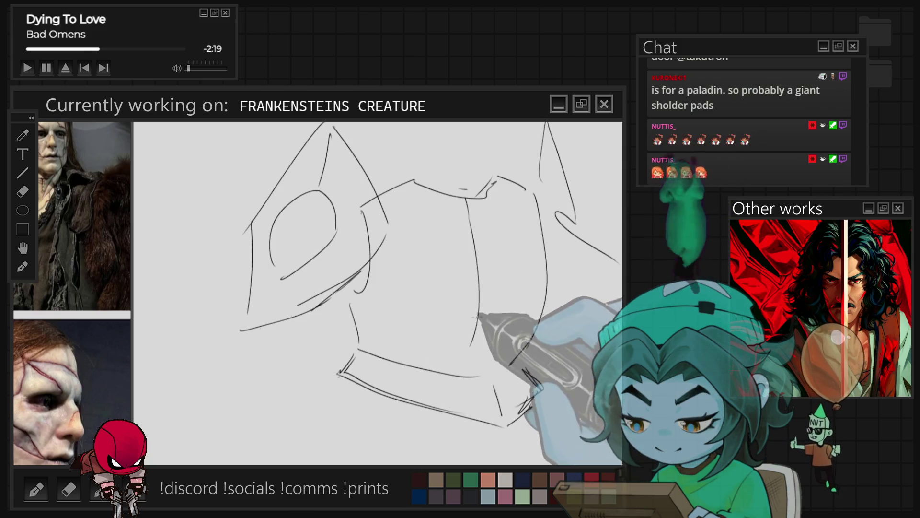
mouse_move(206, 123)
left_mouse_down()
mouse_move(191, 144)
mouse_move(206, 179)
mouse_move(225, 134)
mouse_move(218, 161)
left_mouse_up()
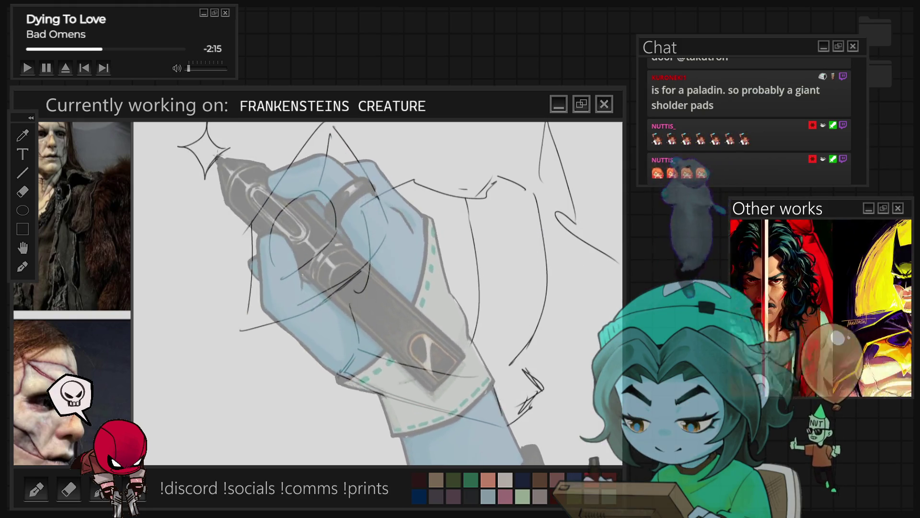
Add construction lines to the pauldron and chest plate: a V, diagonal, curved and vertical strokes
left_click_drag(379, 292, 336, 314)
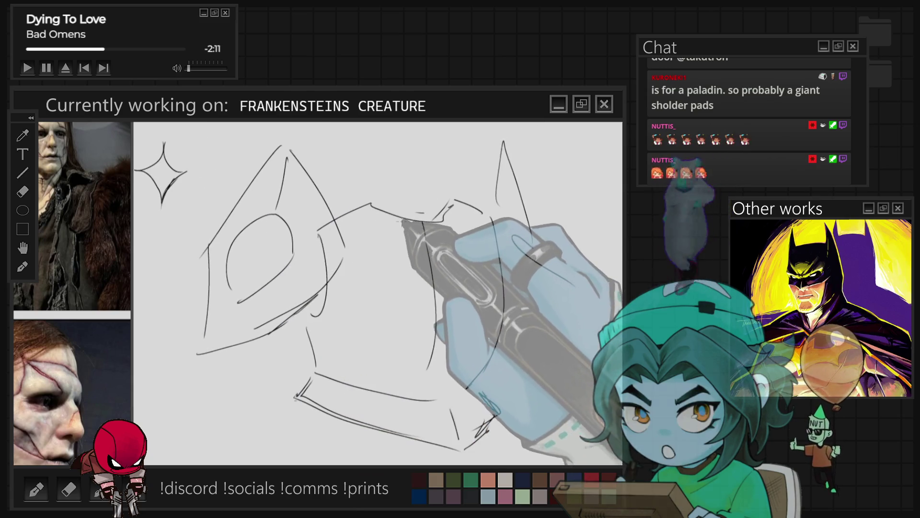
left_click_drag(431, 285, 443, 235)
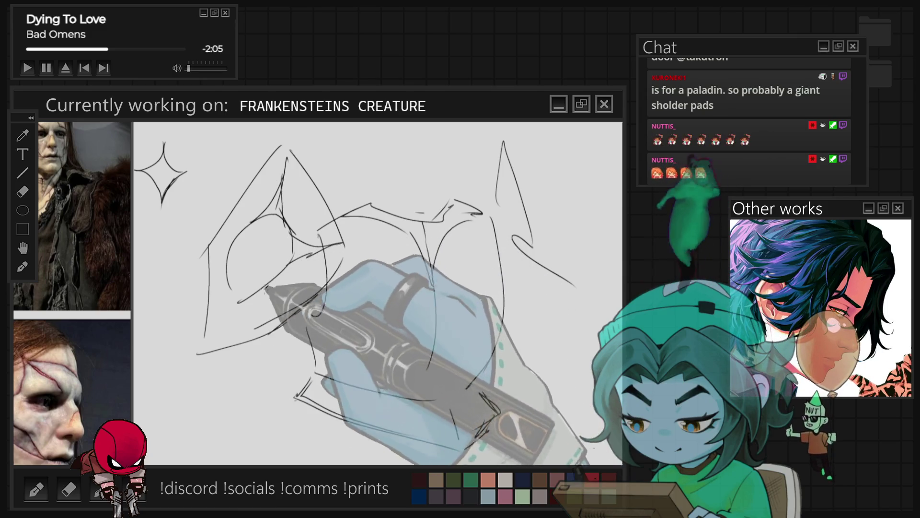
left_click_drag(211, 247, 230, 333)
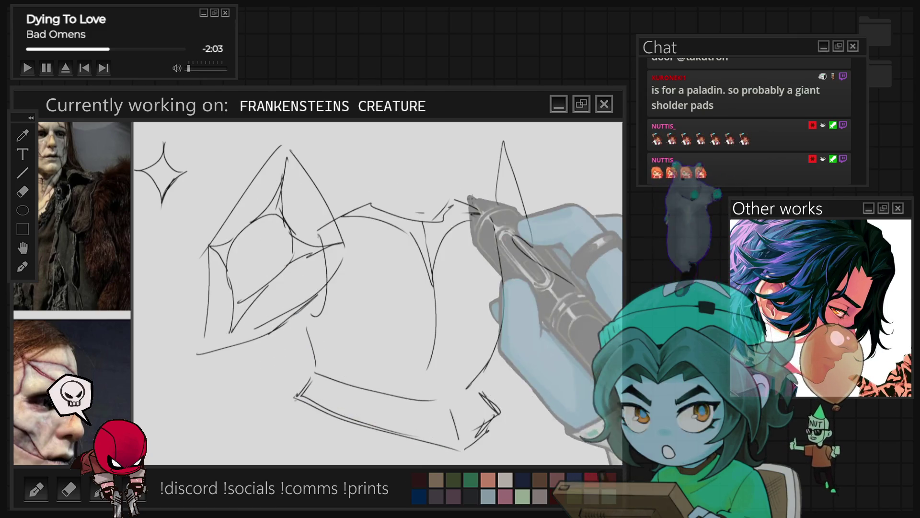
left_click_drag(340, 287, 314, 342)
left_click_drag(343, 268, 392, 297)
left_click_drag(331, 331, 328, 372)
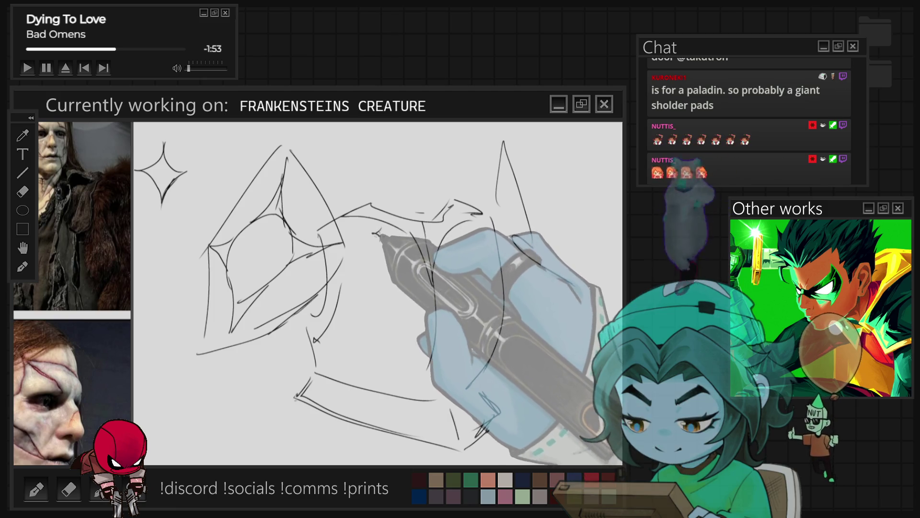
left_click_drag(513, 236, 575, 285)
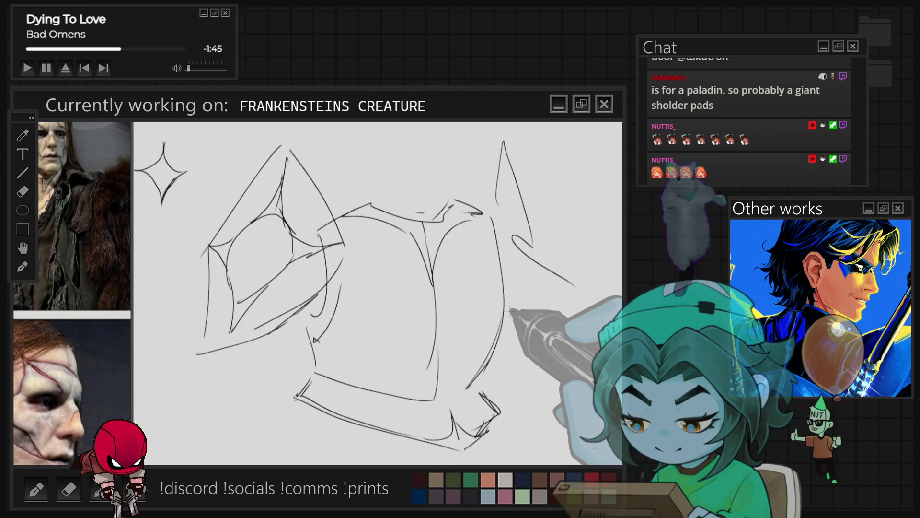
scroll(393, 320, "down", 2)
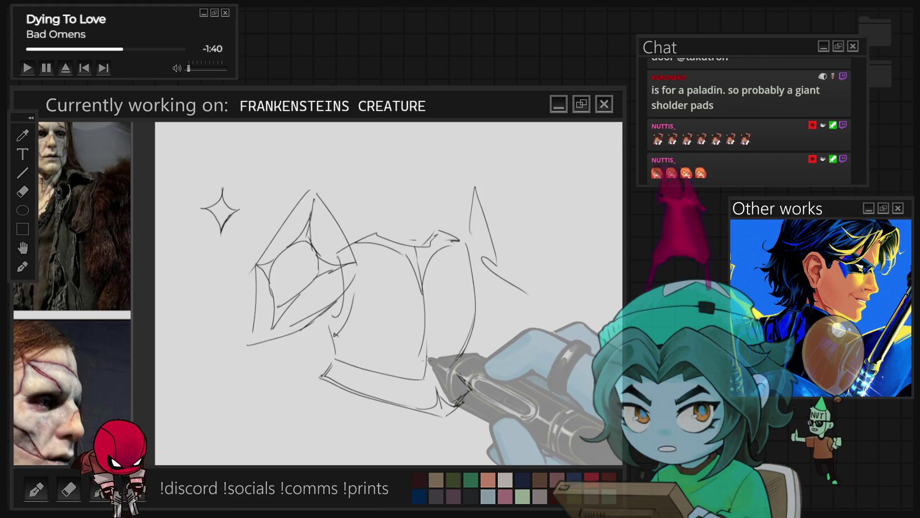
scroll(432, 346, "up", 1)
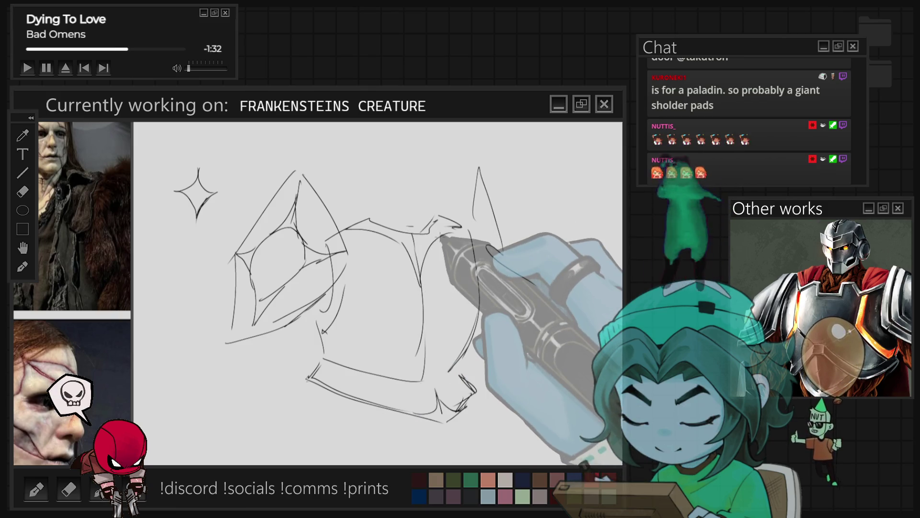
left_click_drag(458, 253, 453, 312)
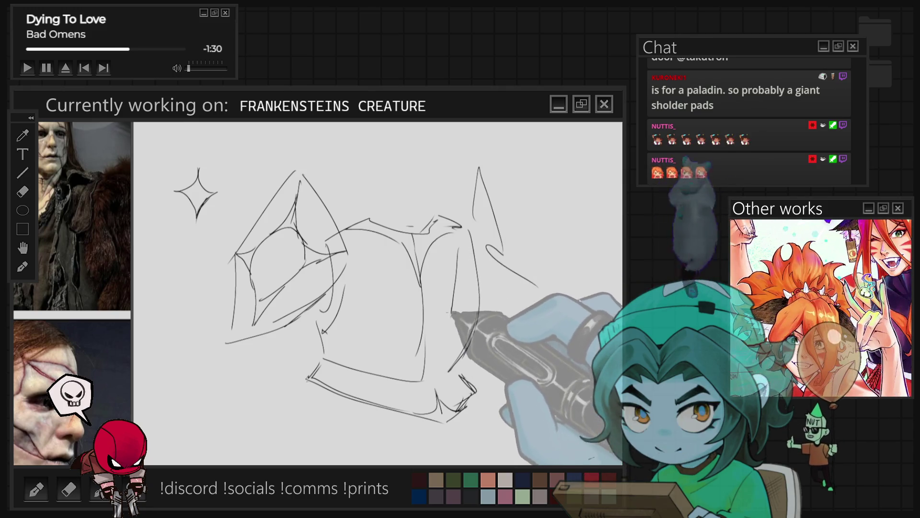
left_click_drag(338, 329, 341, 350)
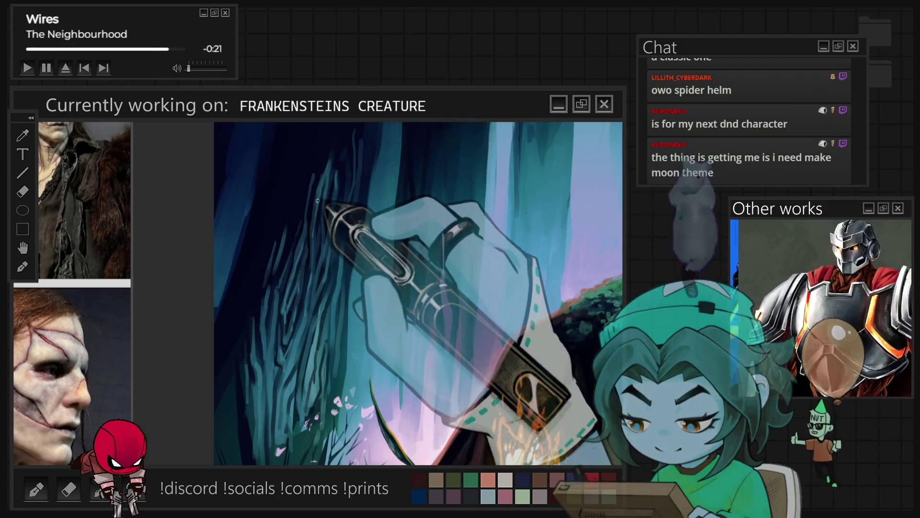
Pan the Frankenstein painting to show the teal tree trunks and pale flowers in the grass
left_click_drag(334, 142, 295, 155)
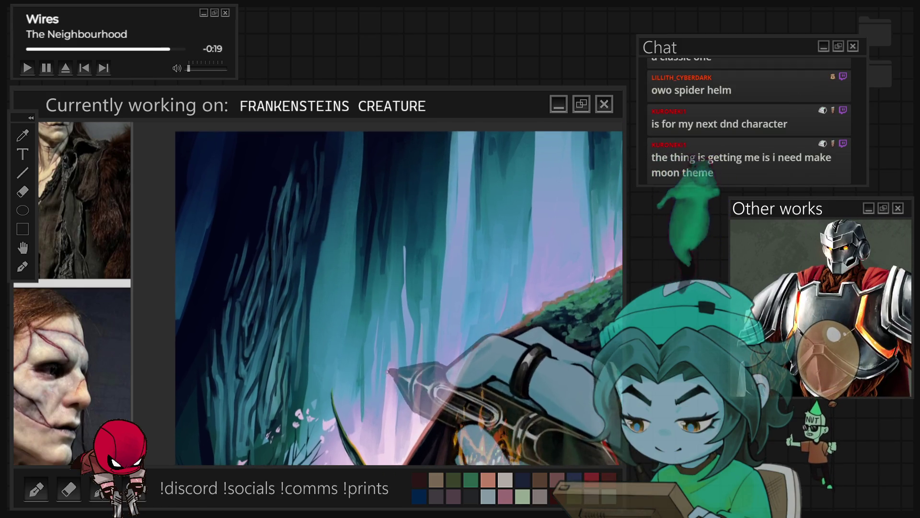